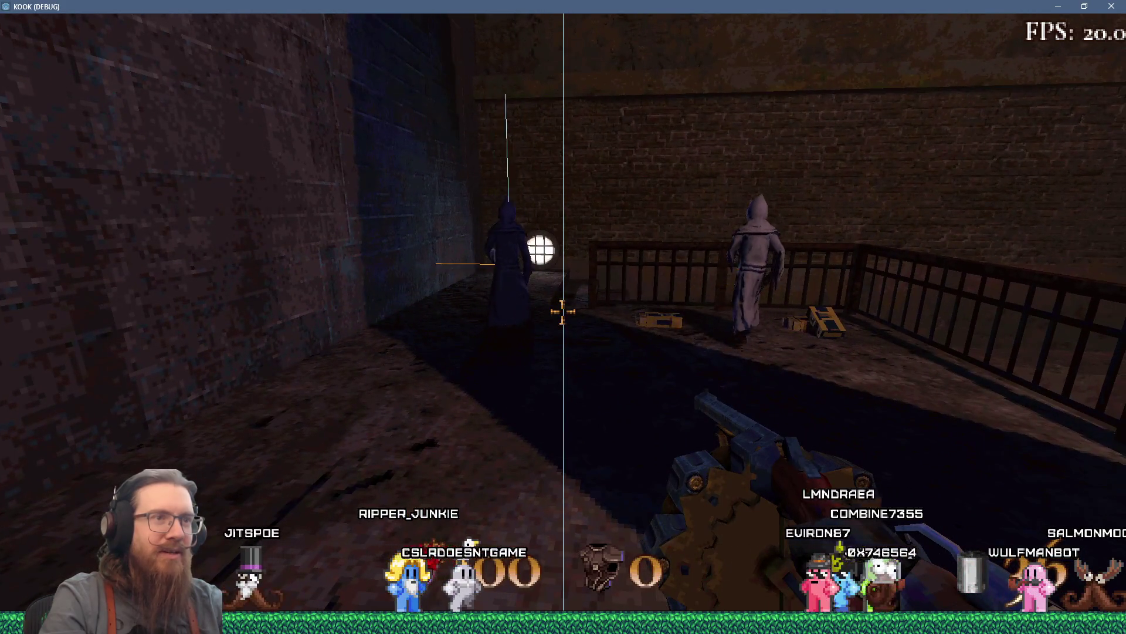
Back away from the cultists, then walk past the balcony cultists toward the lamp post, watching their debug lines.
key("s")
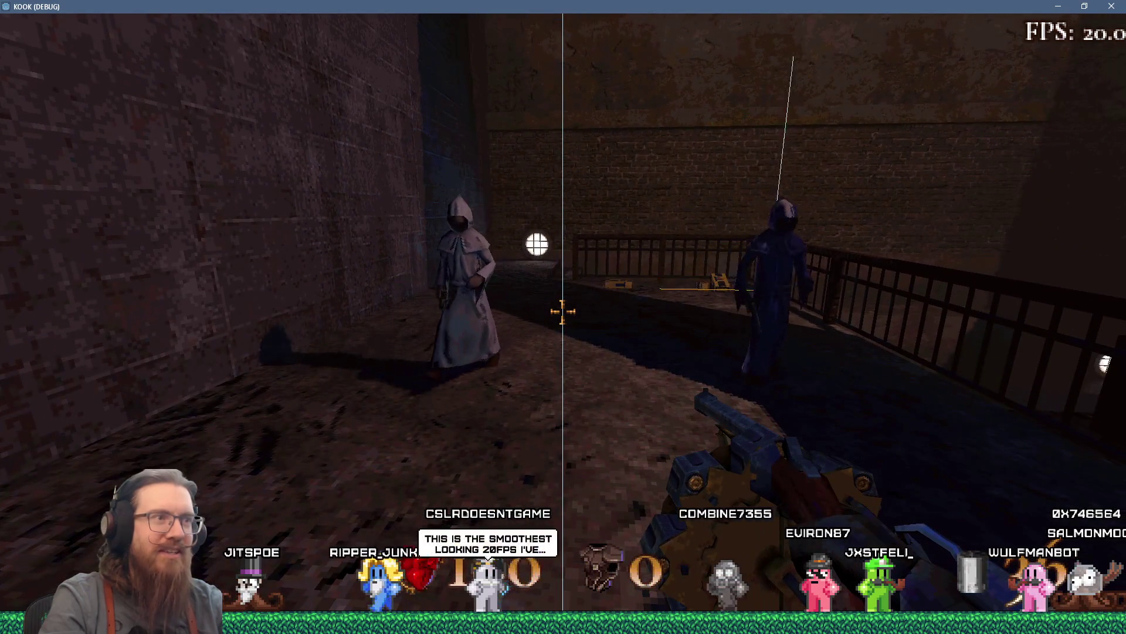
key("s")
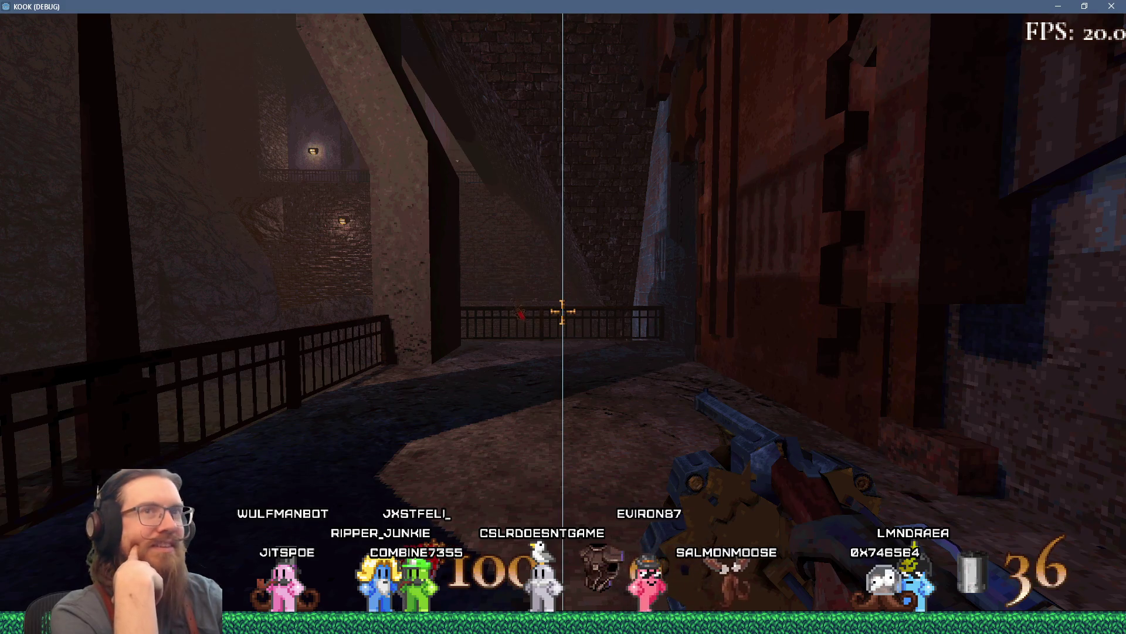
key("w")
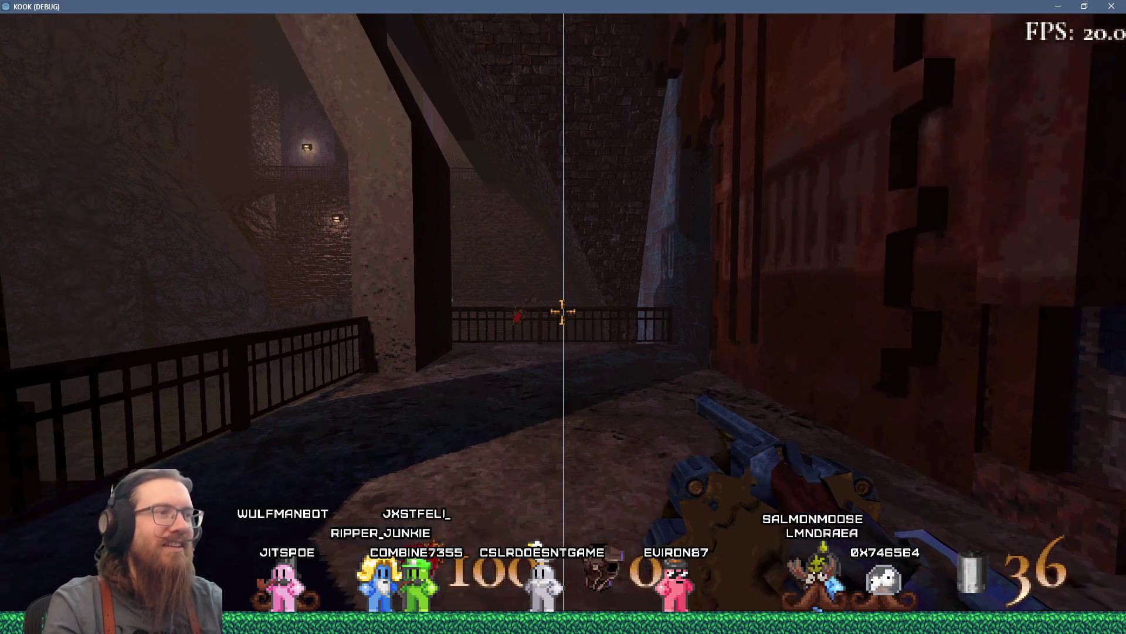
key("w")
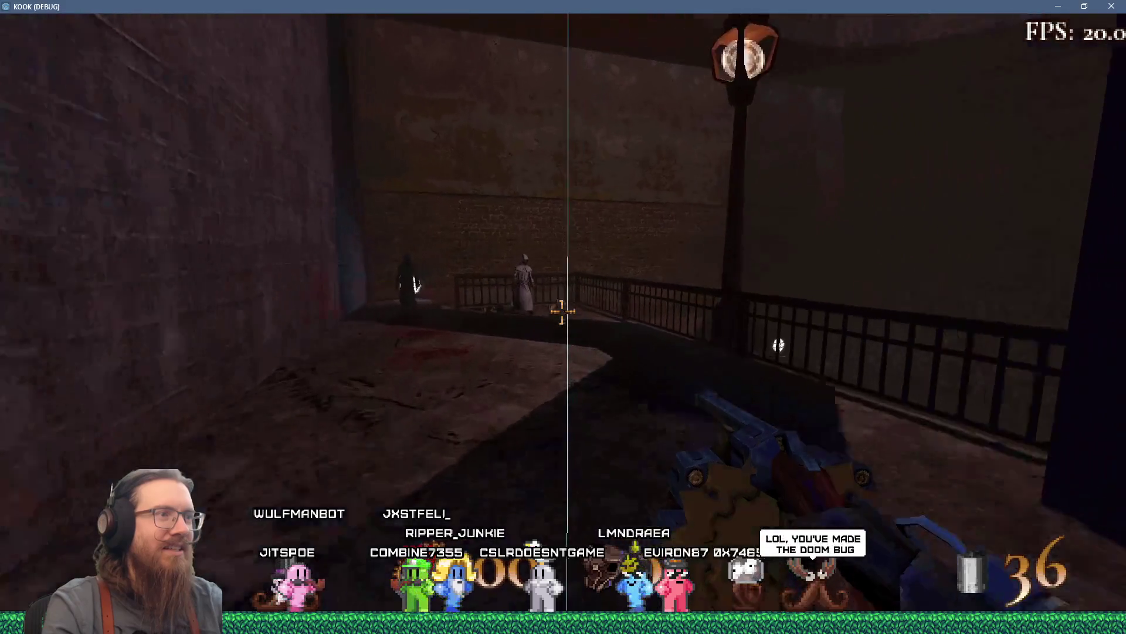
key("w")
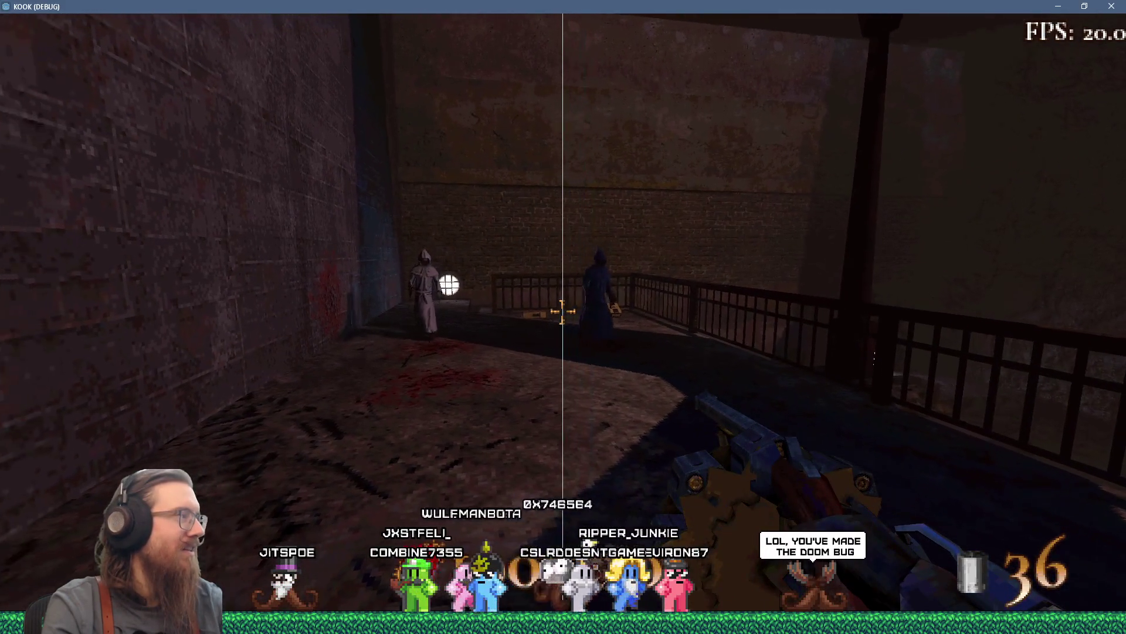
key("w")
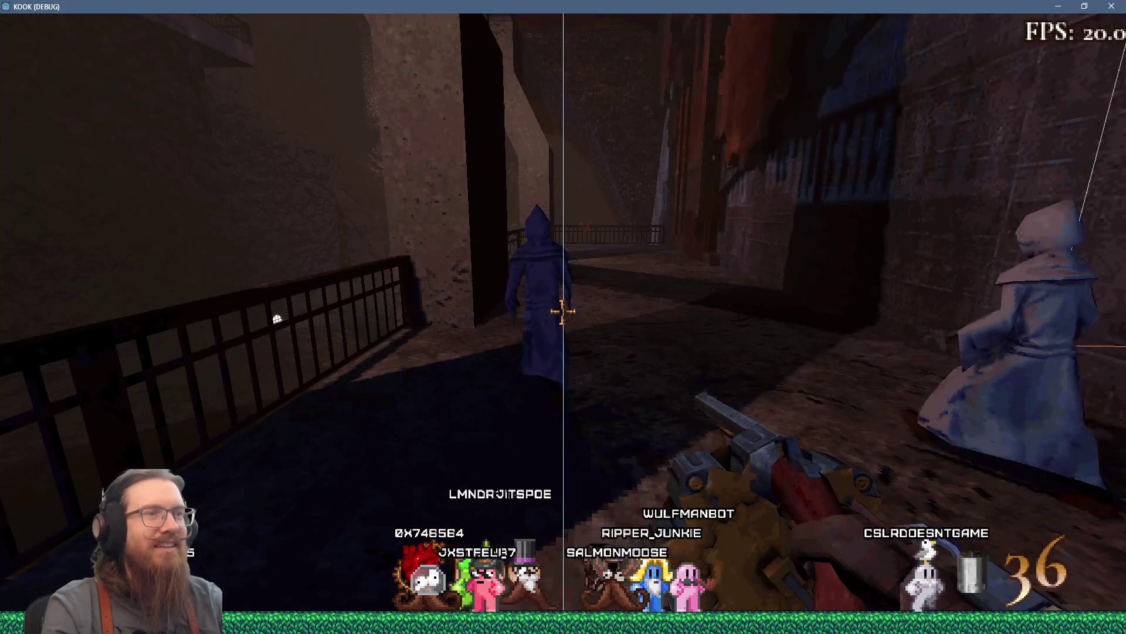
key("w")
key("w")
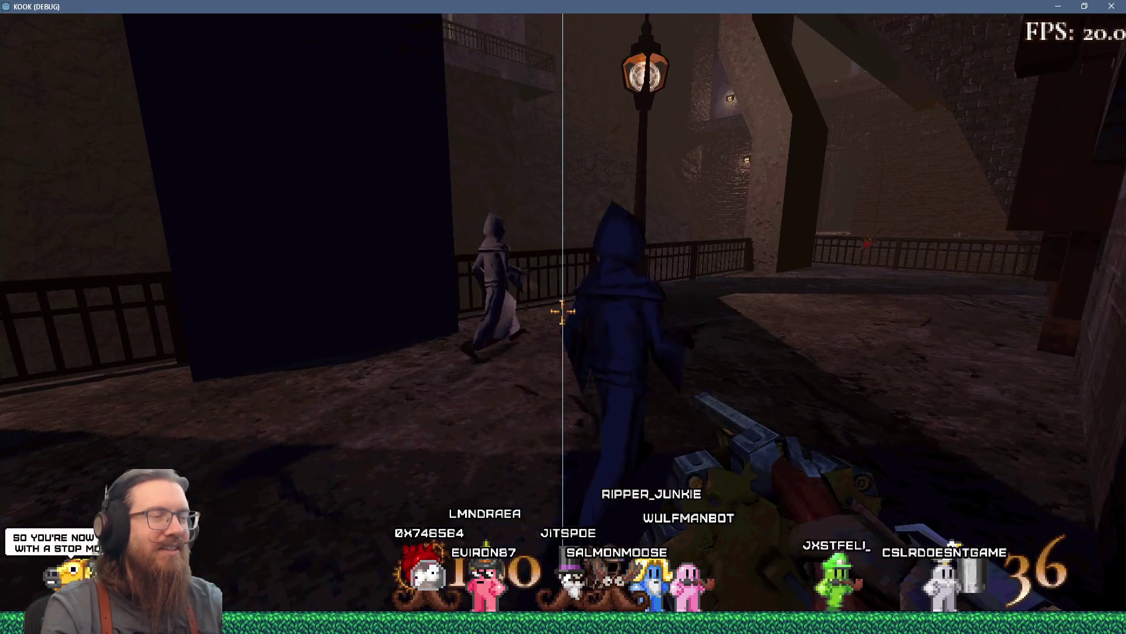
Open KOOK's development console, then quit the debug build to return to Godot.
key("grave")
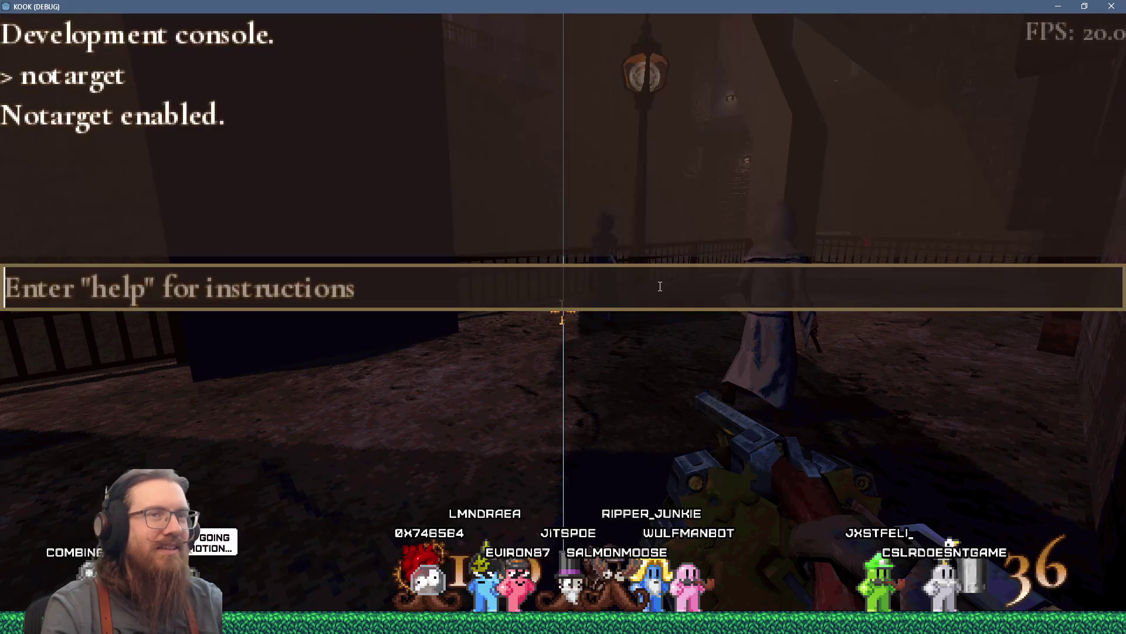
left_click(1122, 7)
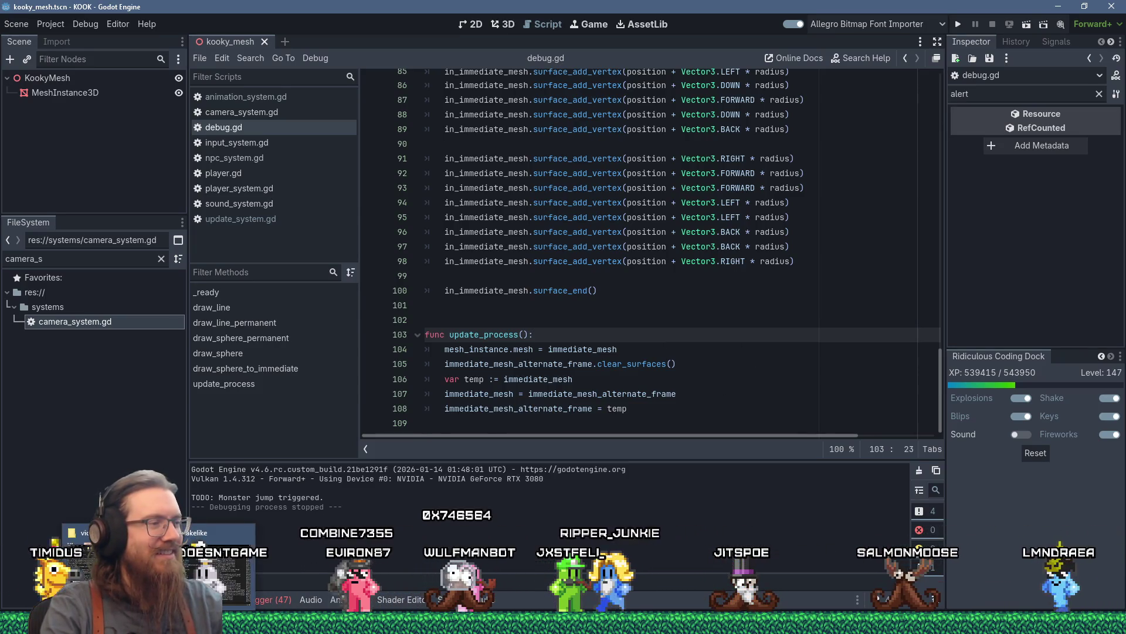
Place the caret on empty line 101, then open the Videos folder via Win+R.
left_click(633, 311)
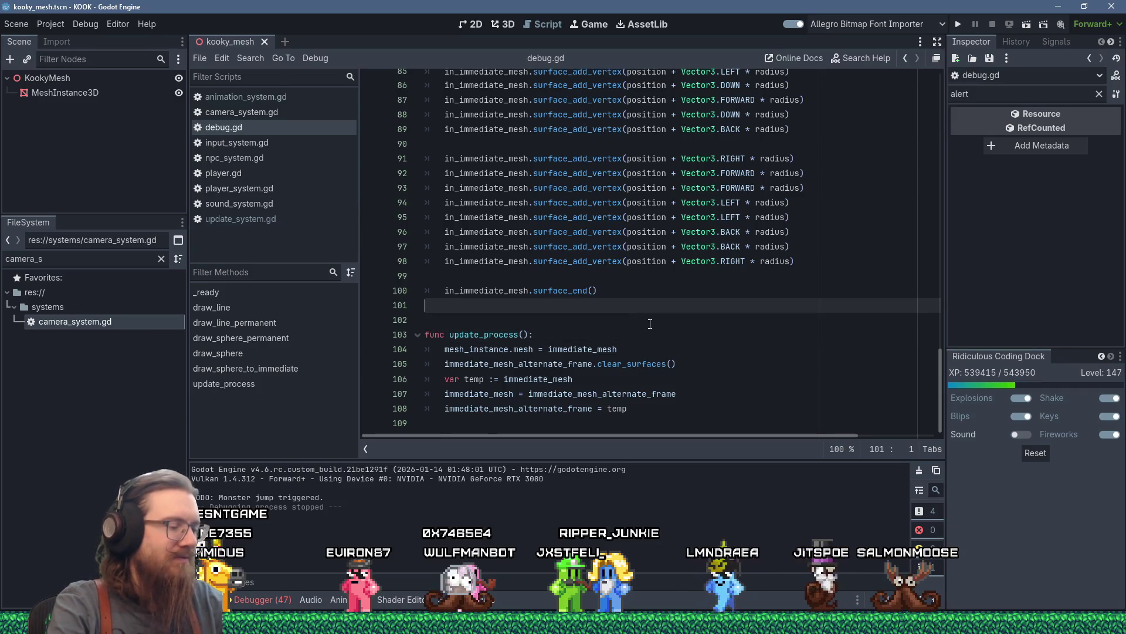
key("super+r")
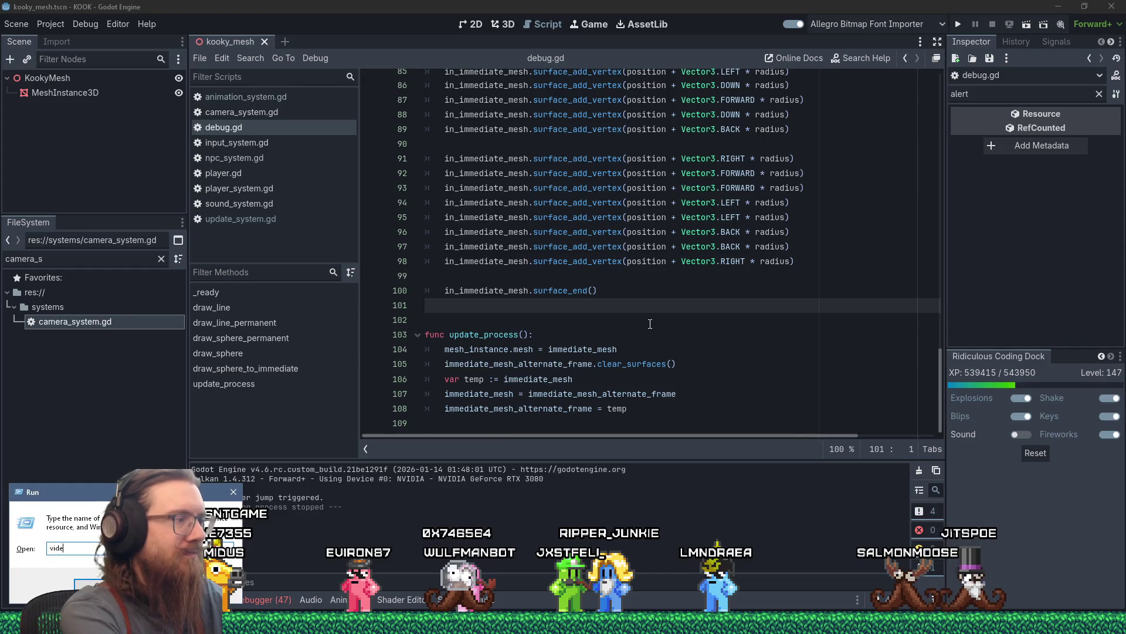
key("Return")
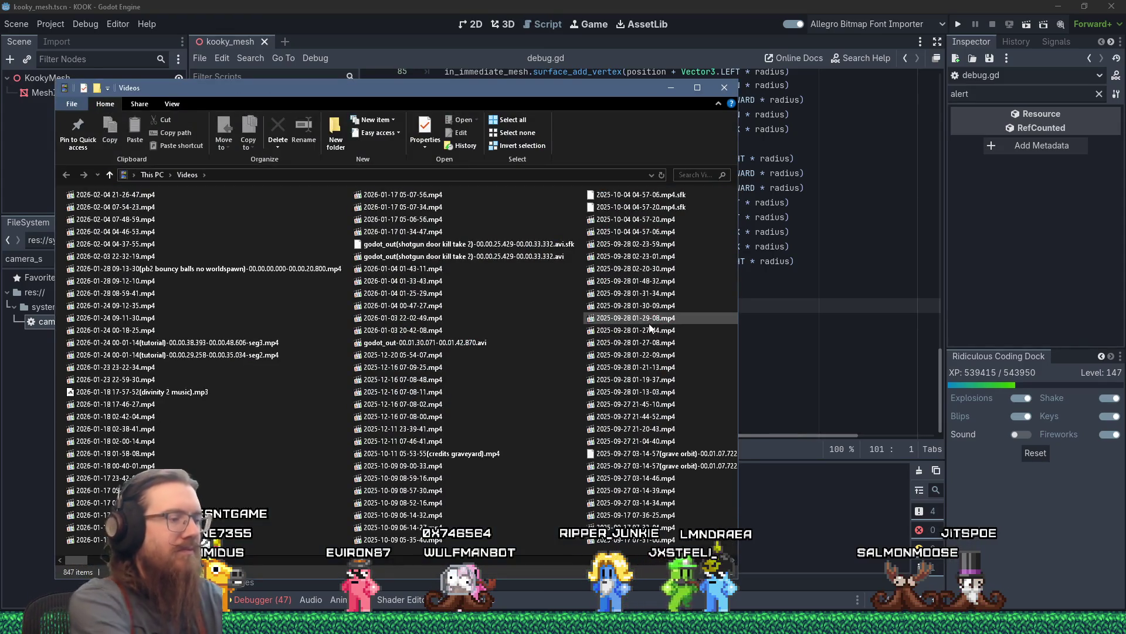
Launch VirtualDub.exe from E:\programs\VirtualDub and switch back to the Videos window.
key("super+r")
type(":\\programs\\virtu")
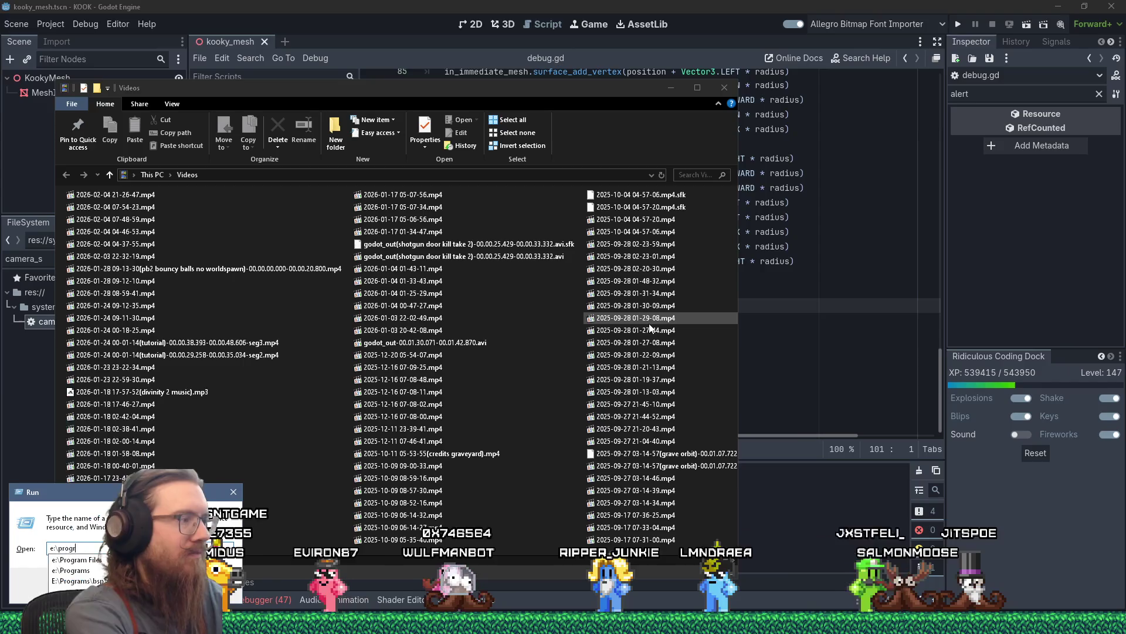
key("Return")
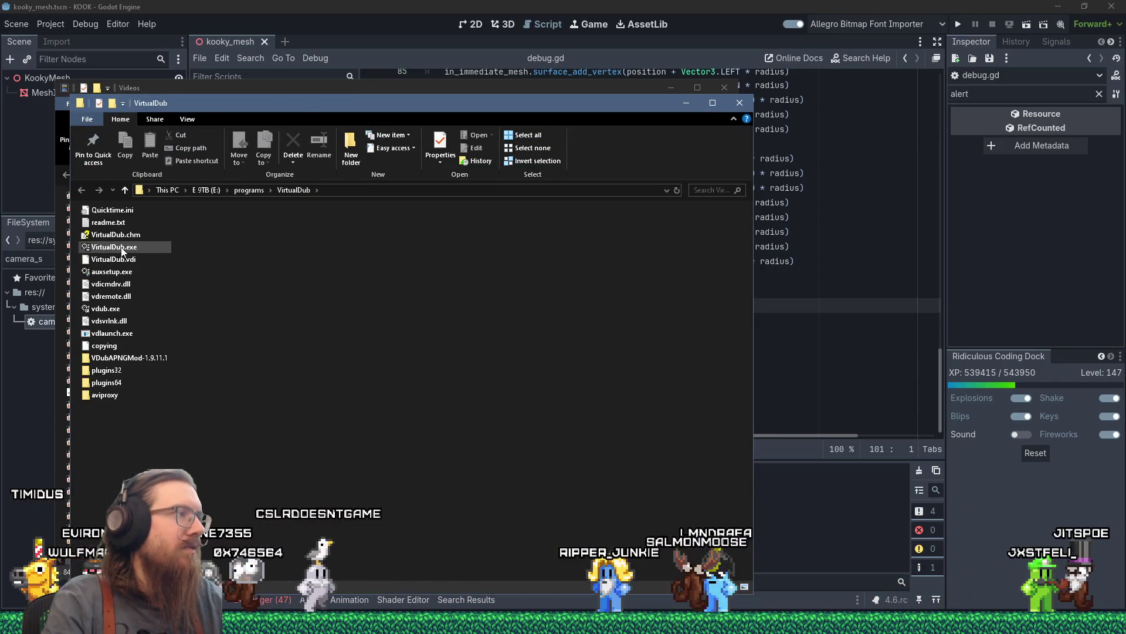
double_click(118, 247)
key("alt+Tab")
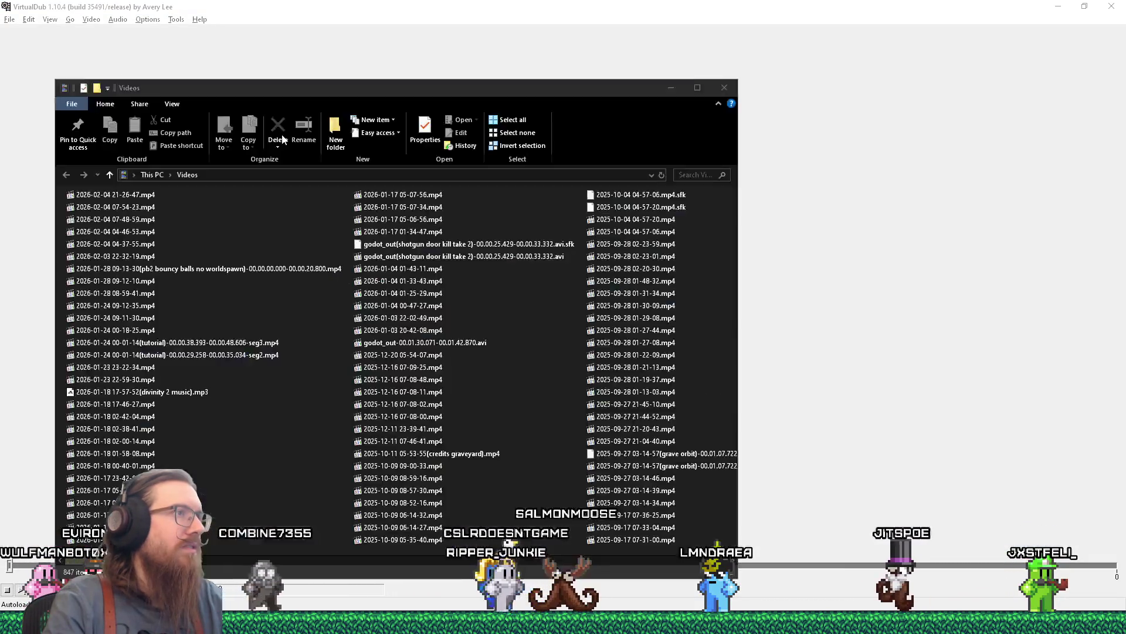
Load the newest recording into VirtualDub and seek to about 0:00:23.3.
left_click_drag(156, 153, 235, 51)
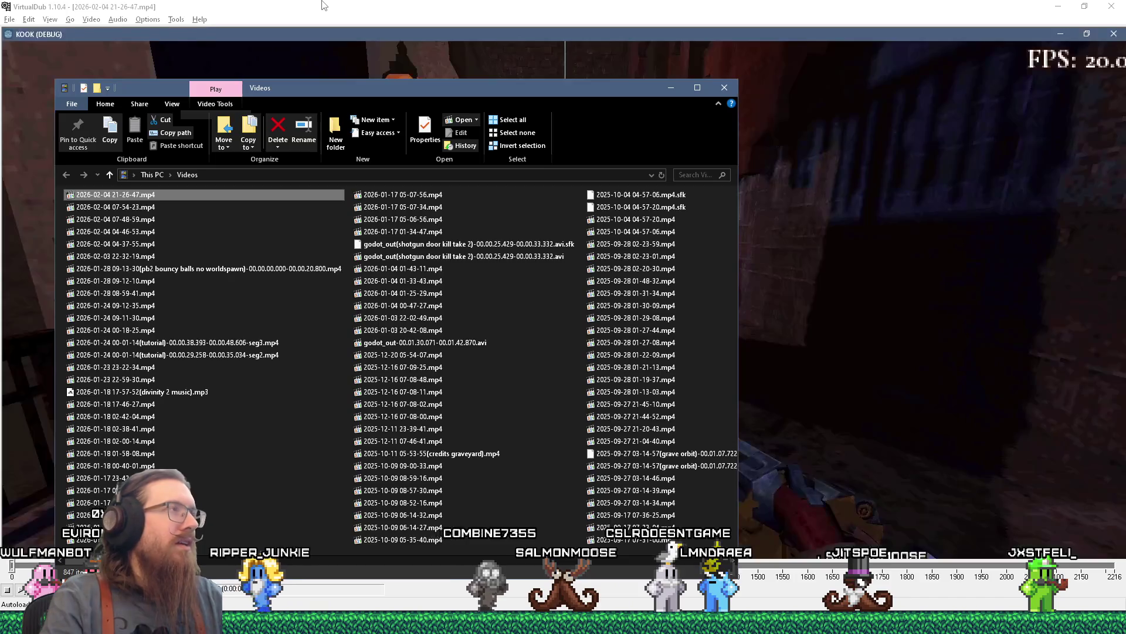
left_click(302, 32)
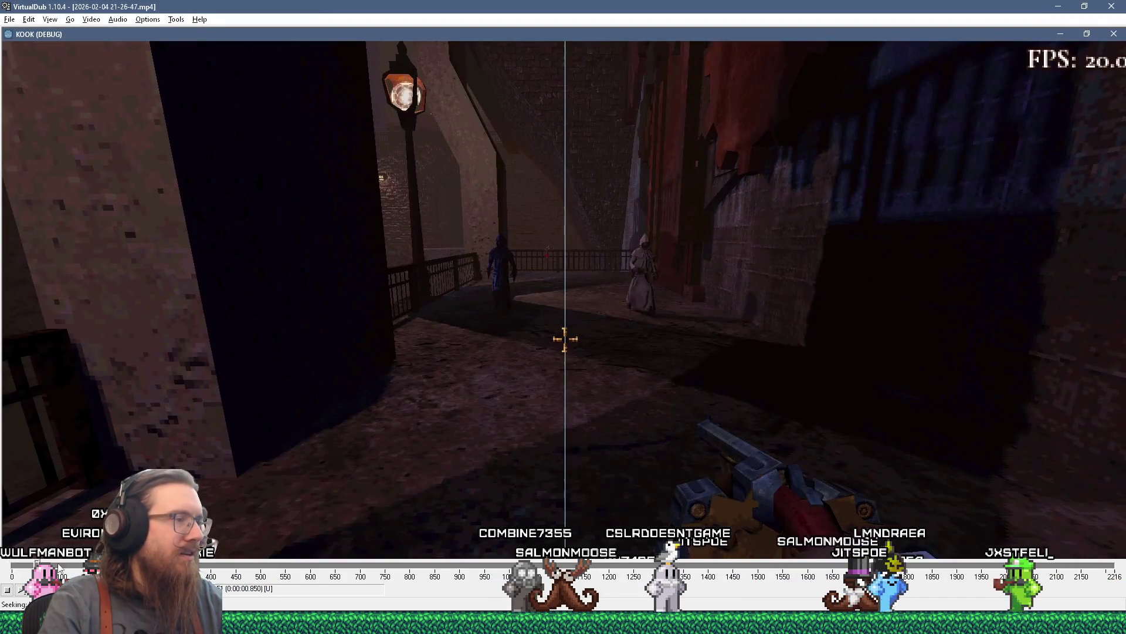
left_click(692, 565)
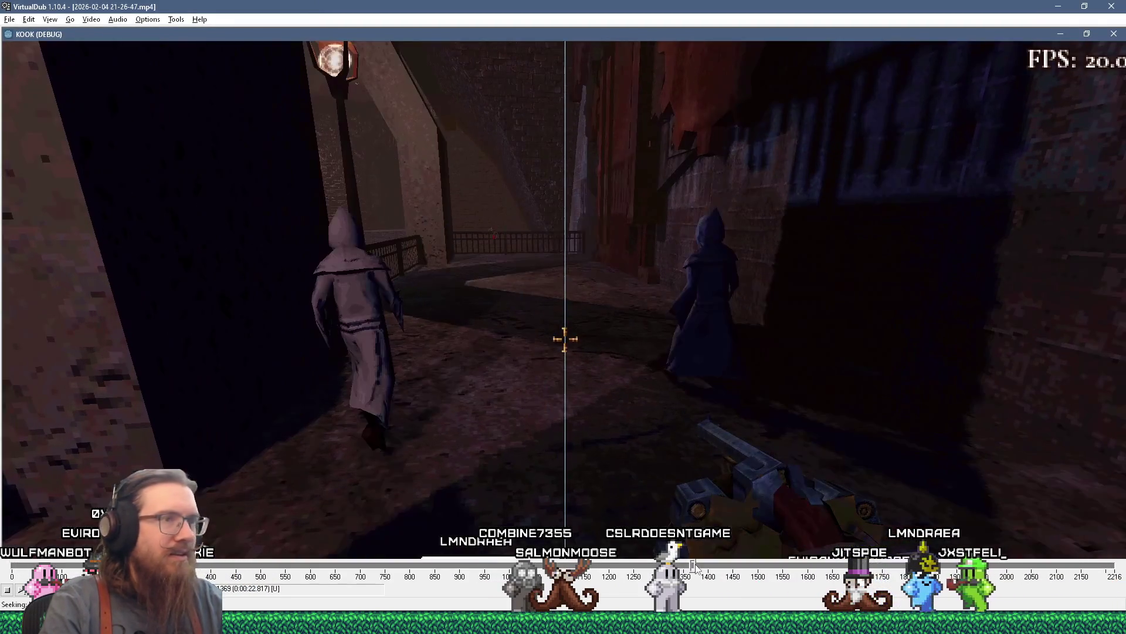
left_click_drag(695, 565, 705, 565)
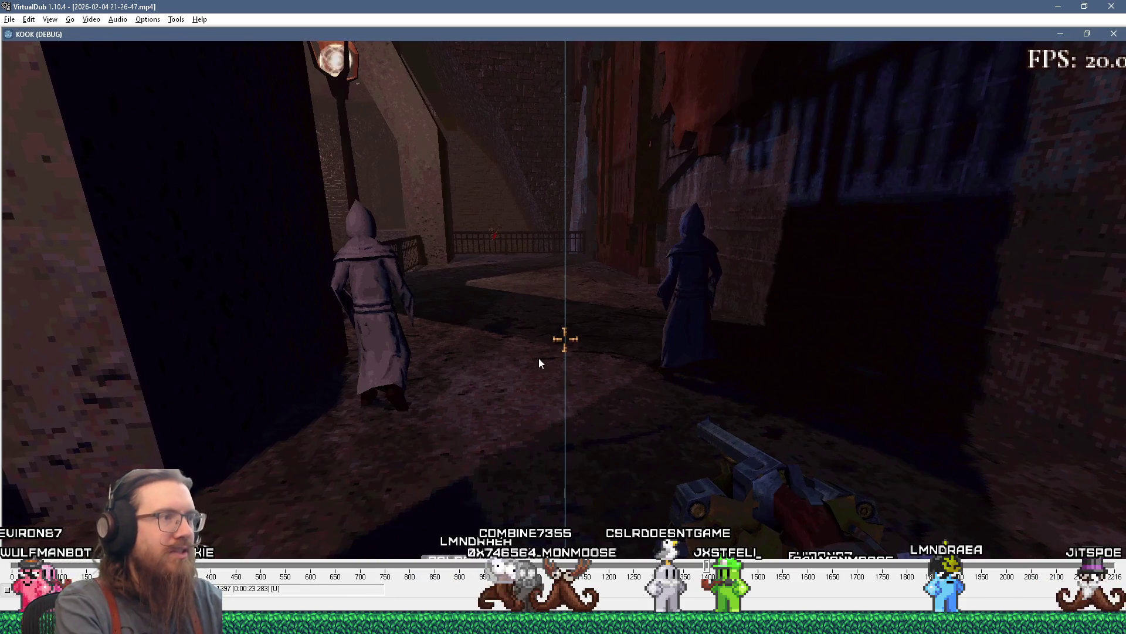
Step frame by frame through the debug lines, then close VirtualDub.
key("Right")
key("Right")
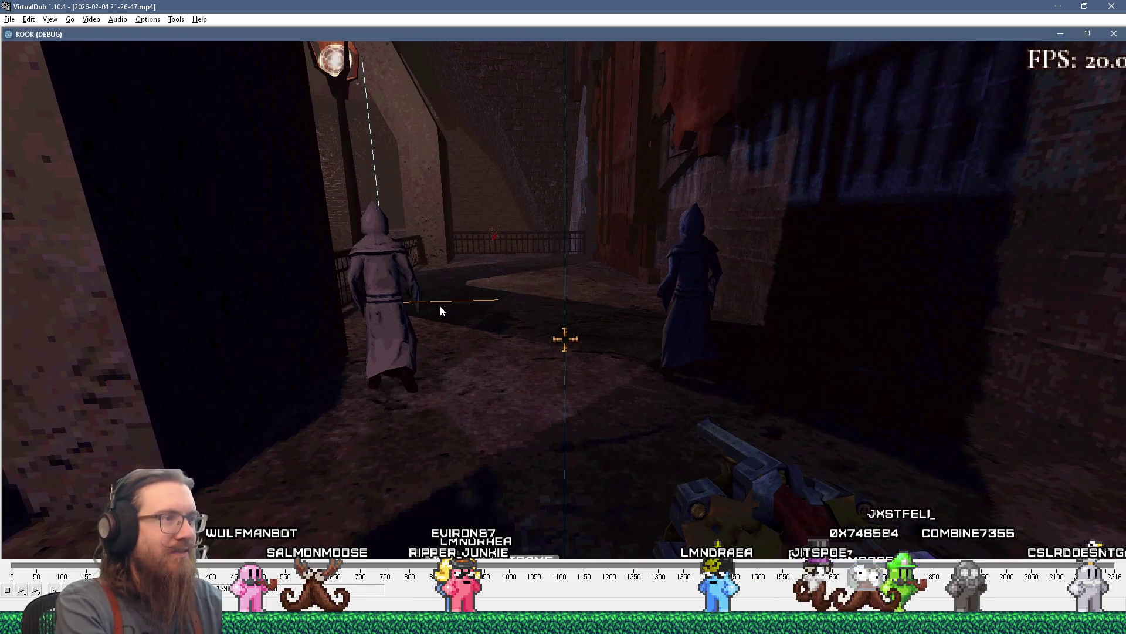
key("Right")
key("Right")
key("Right")
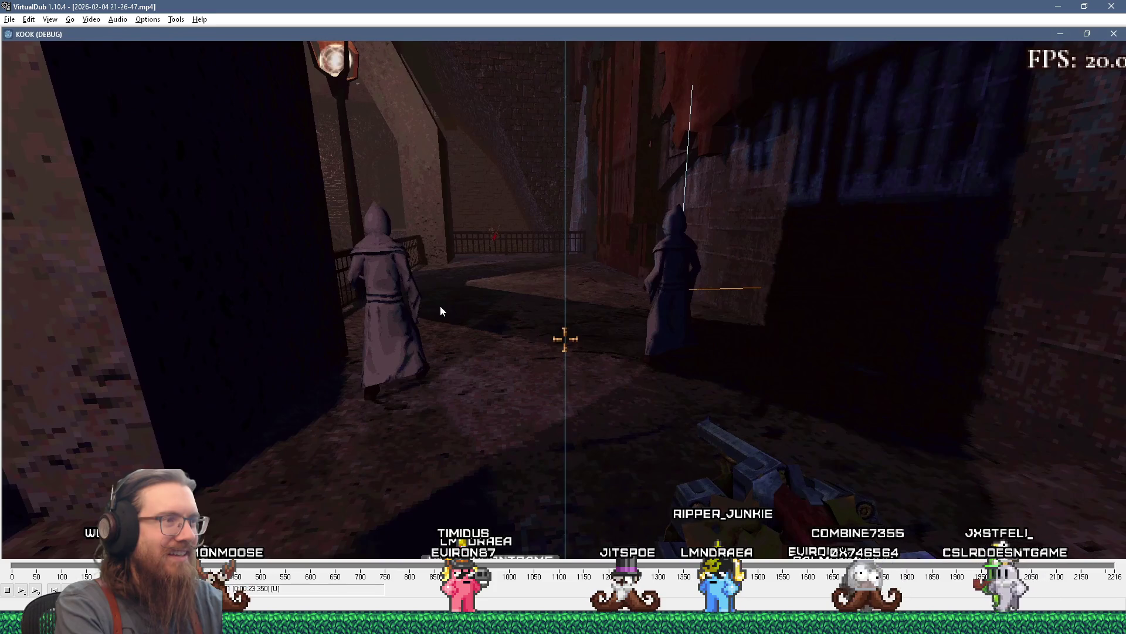
key("Right")
key("Right")
key("Right")
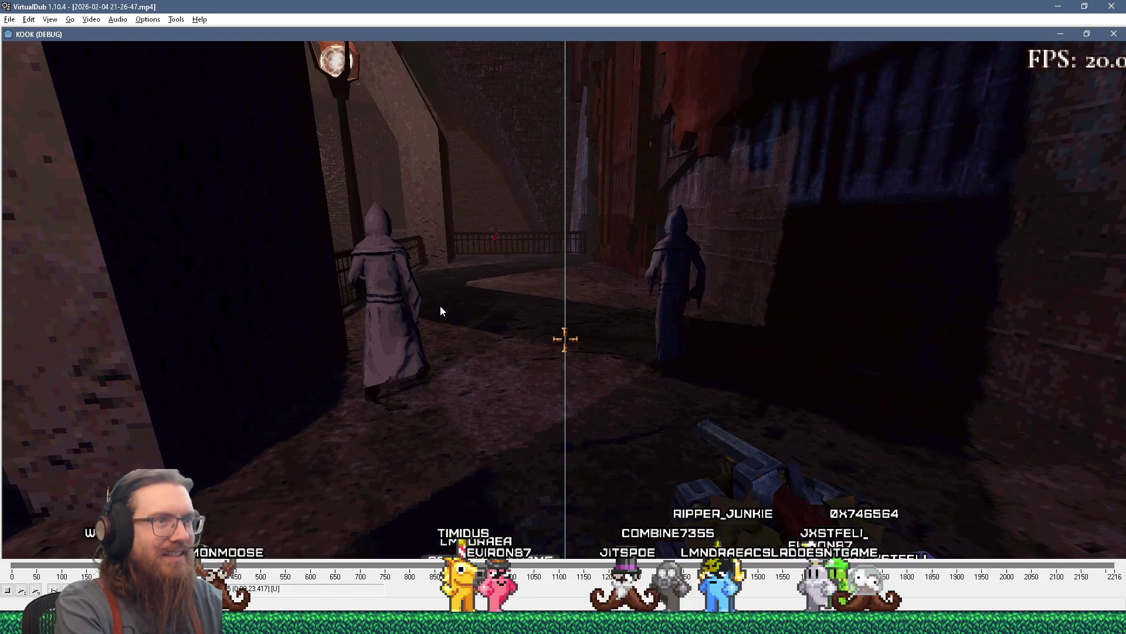
key("Left")
key("Left")
key("Left")
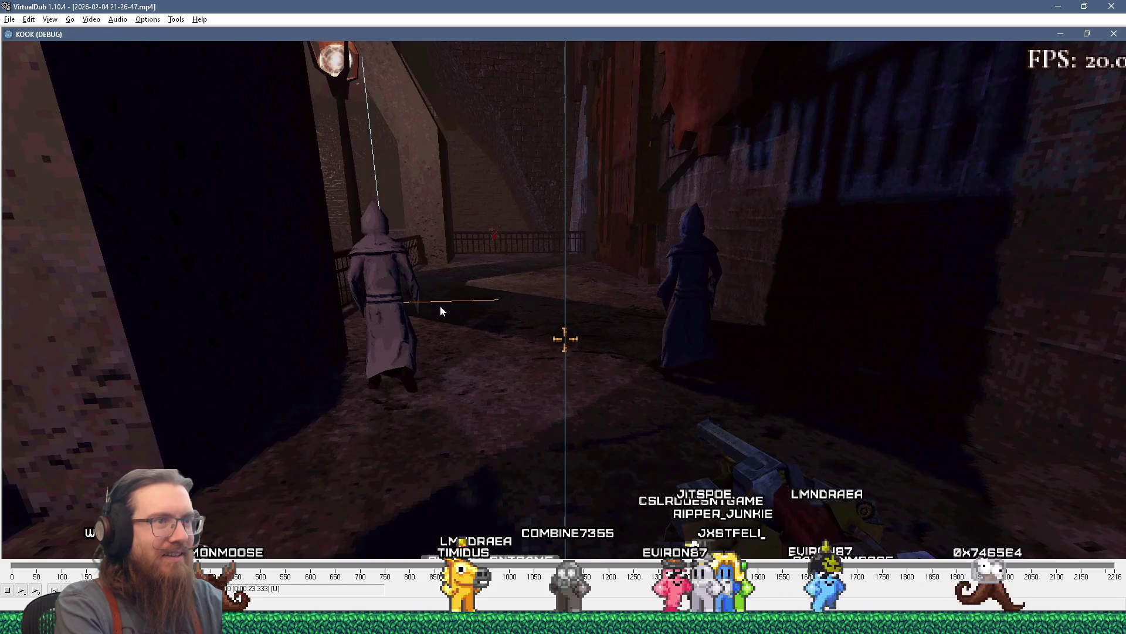
key("Right")
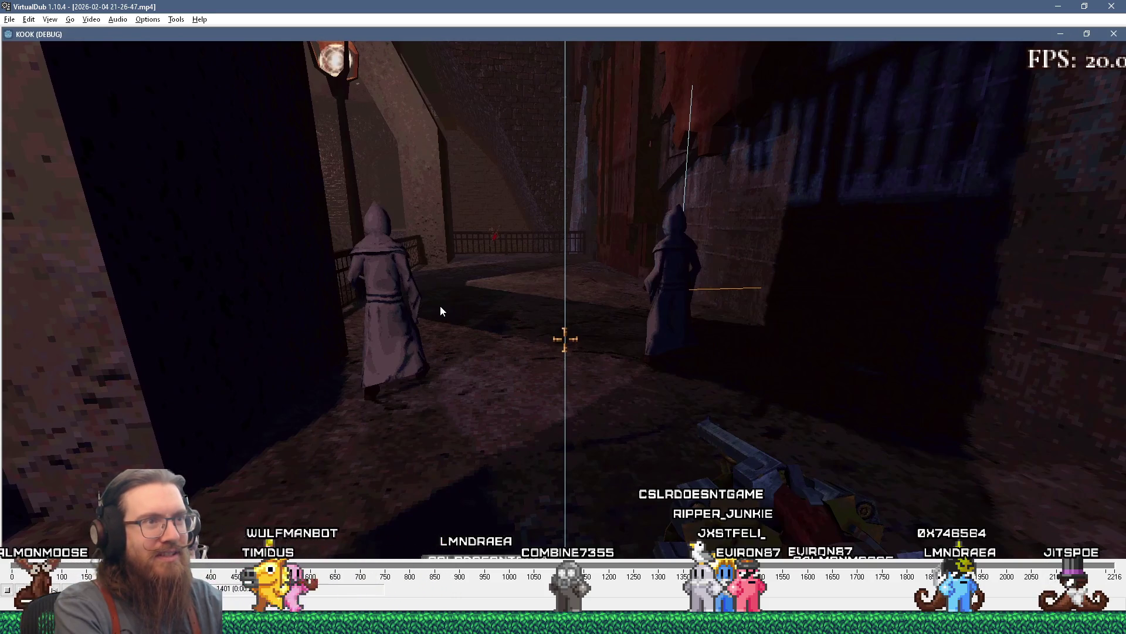
key("Right")
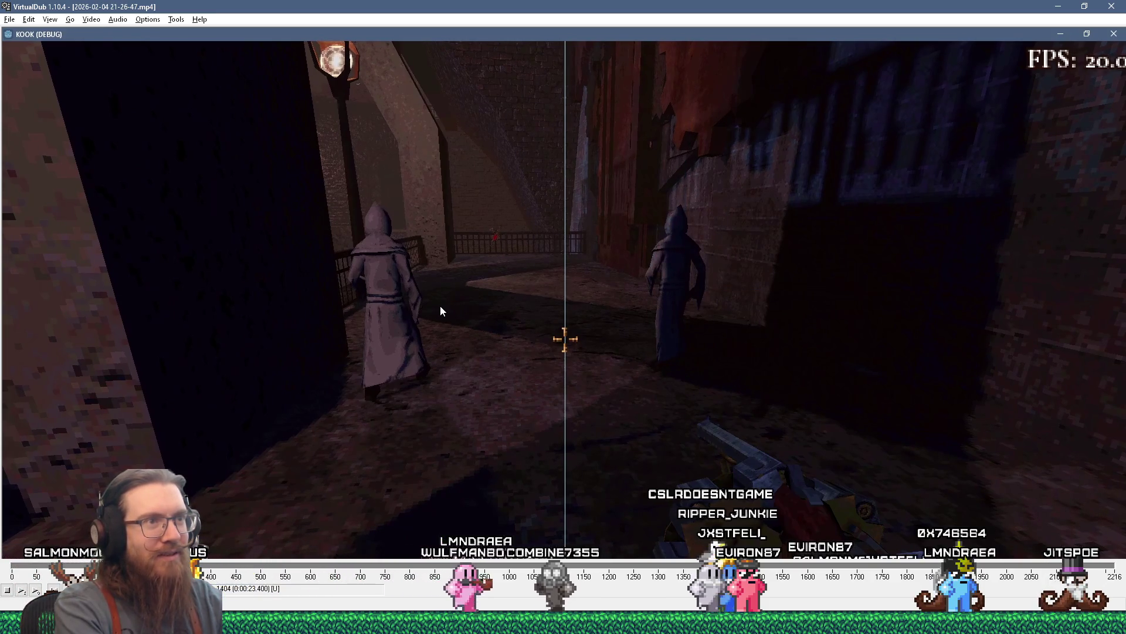
key("Right")
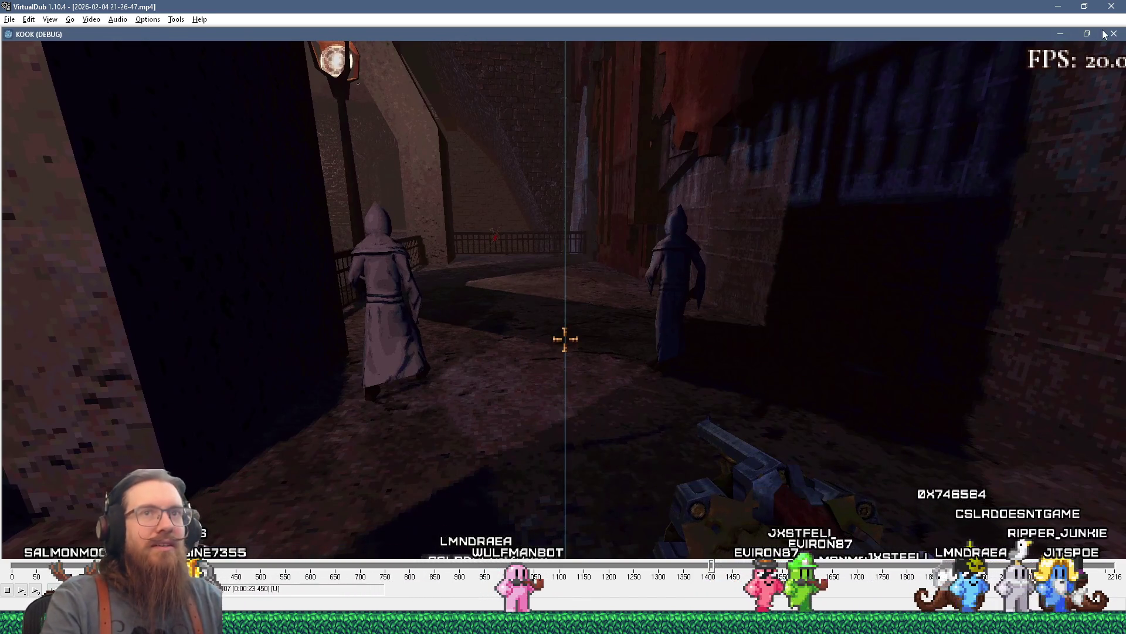
key("alt+F4")
Switch the Godot script editor from debug.gd to npc_system.gd and scroll through its code.
left_click(784, 336)
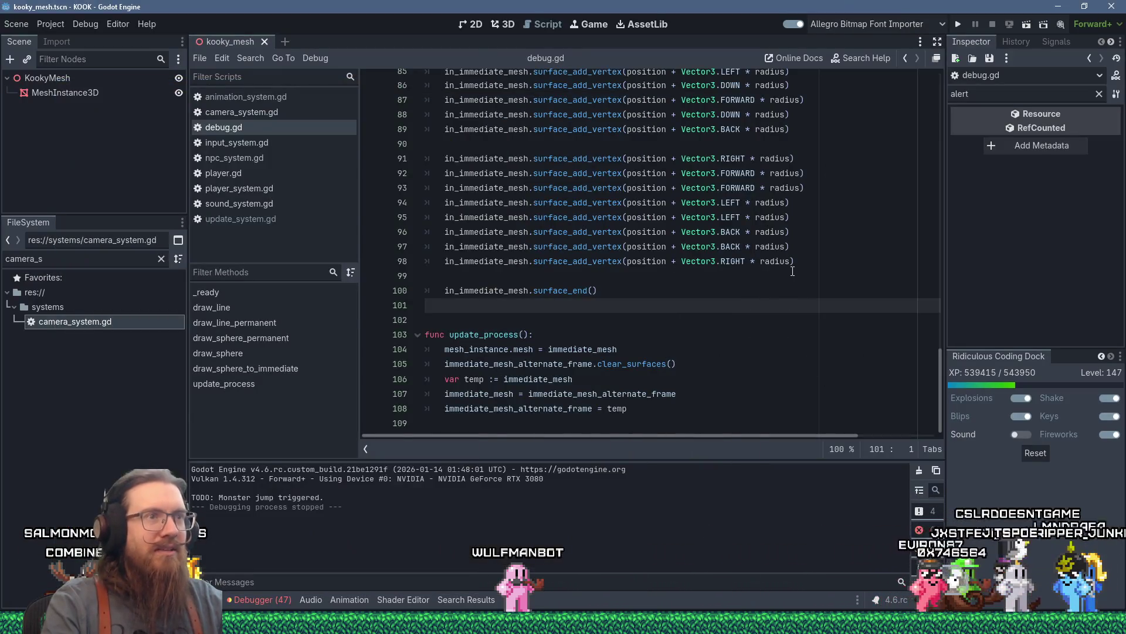
left_click(683, 281)
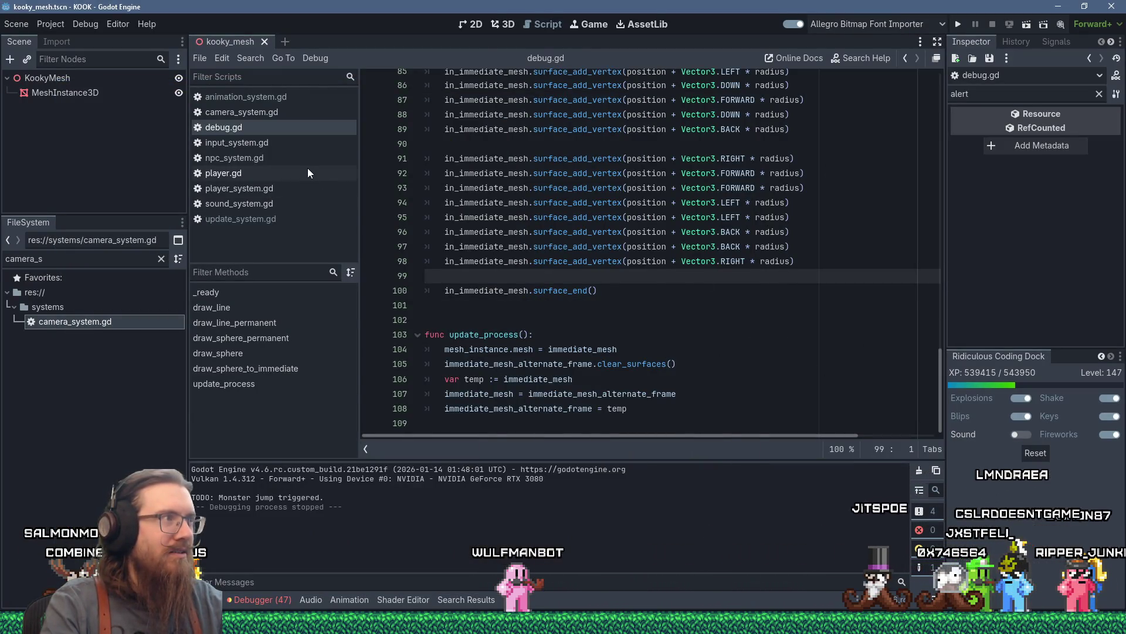
left_click(276, 159)
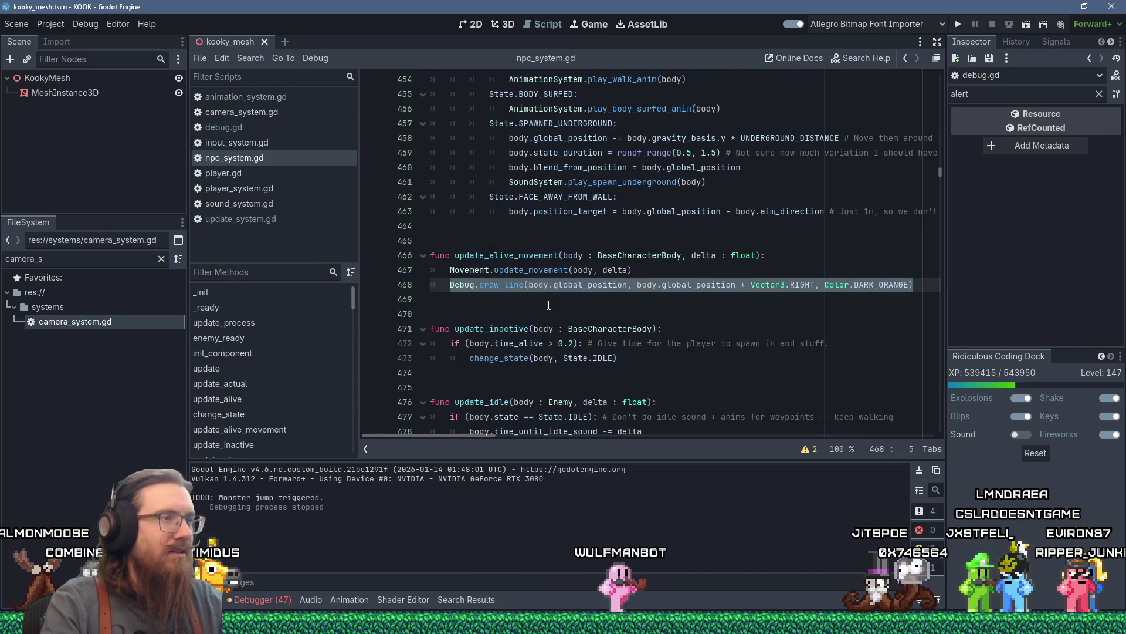
scroll(608, 340, "up", 3)
scroll(607, 340, "down", 9)
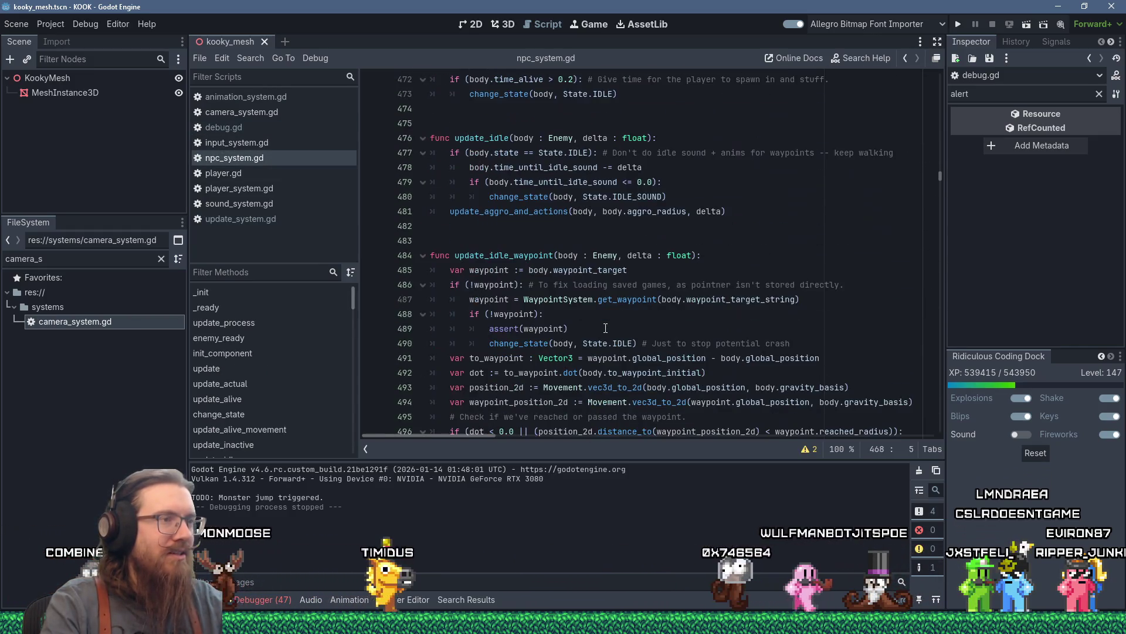
scroll(605, 329, "down", 6)
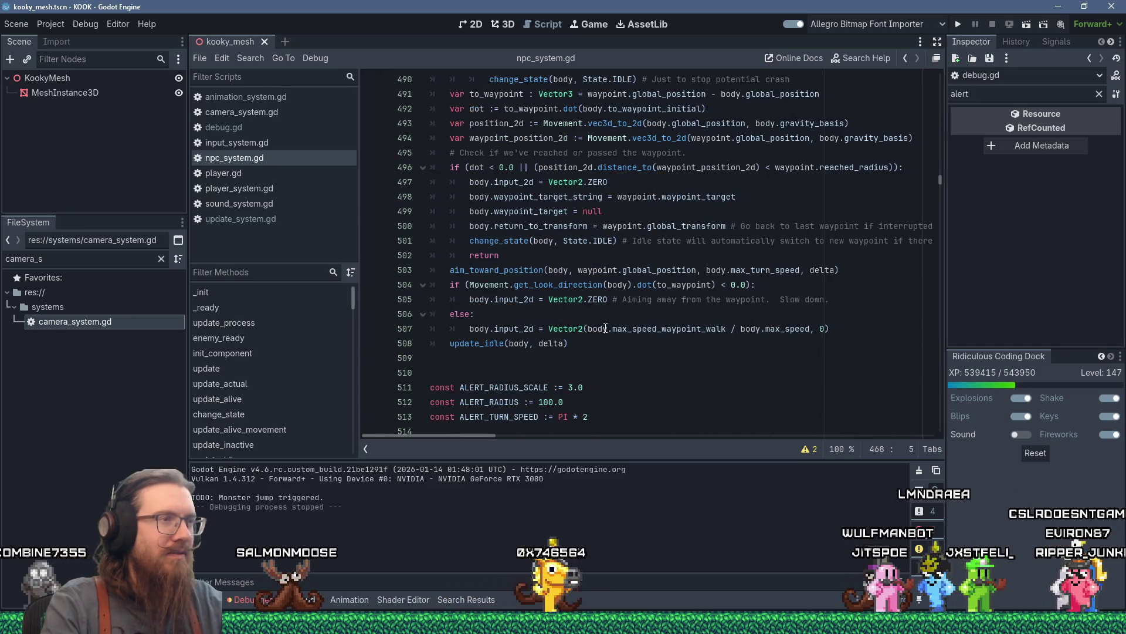
scroll(605, 328, "up", 14)
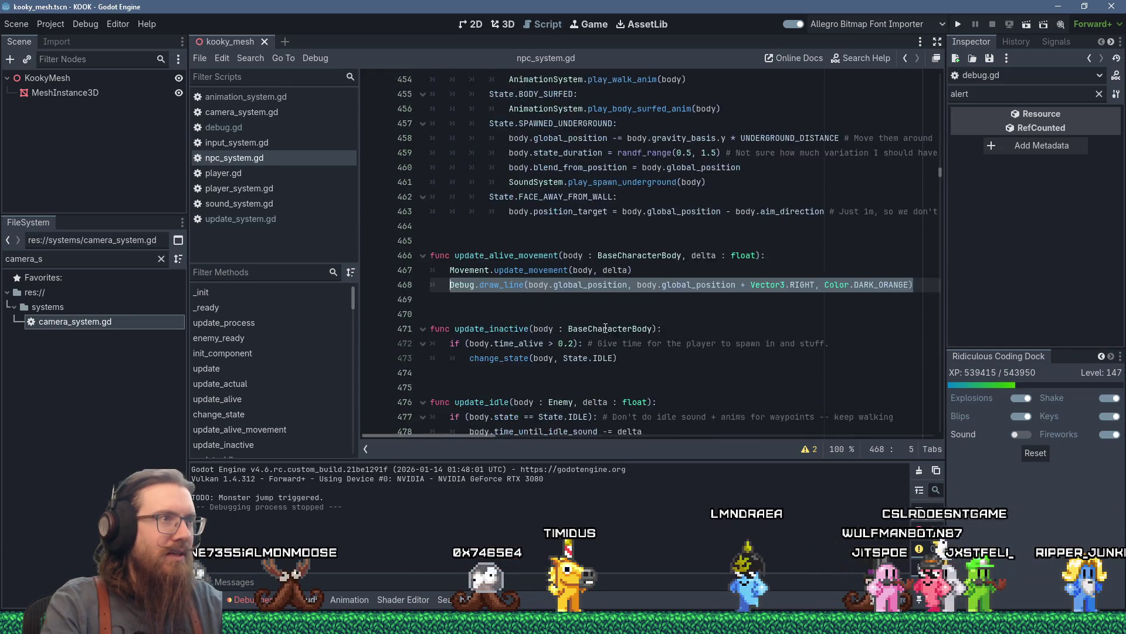
Search npc_system.gd for "update" starting from the movement code.
left_click(679, 271)
key("ctrl+f")
type("update")
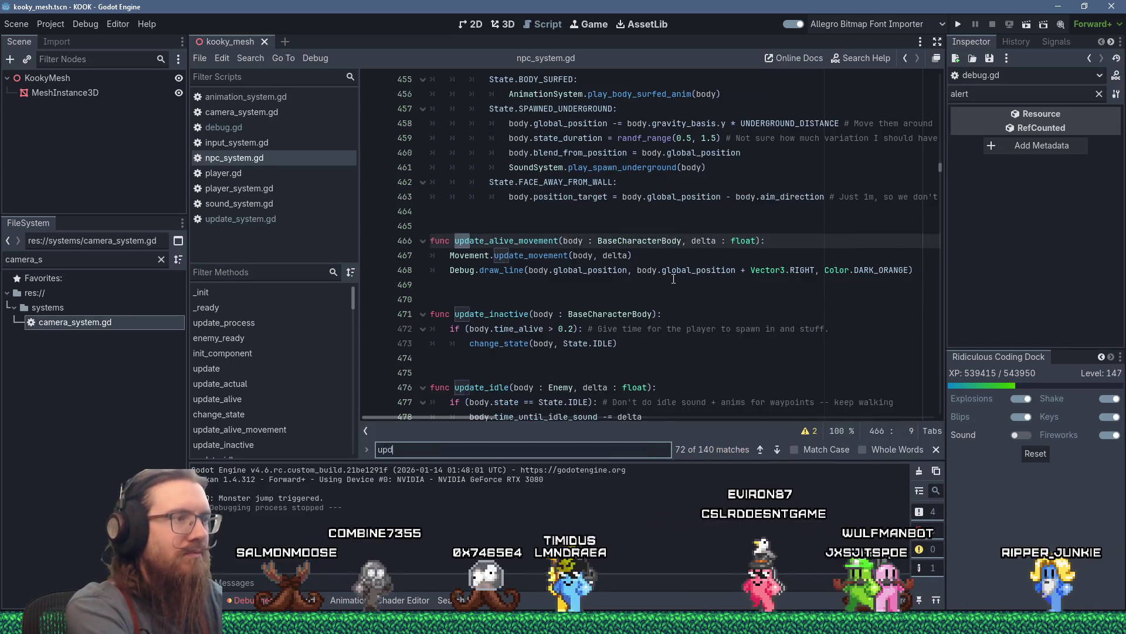
key("Return")
key("Return")
key("Return")
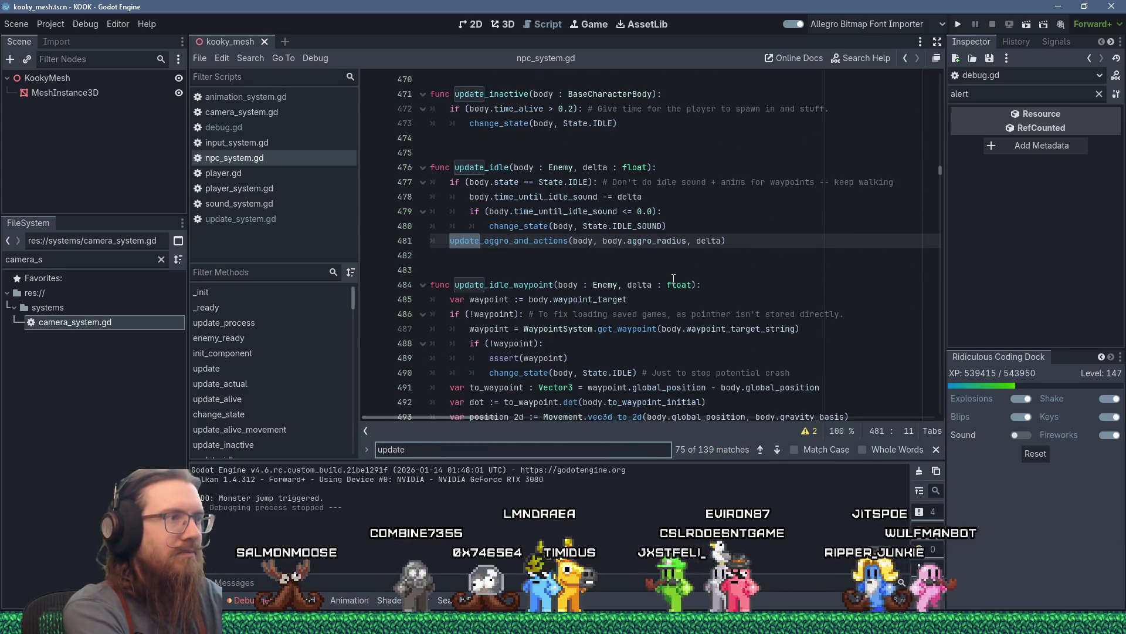
Step through the "update" matches past update_dead to update_fly_up and update_dive_bomb.
key("Return")
key("Return")
key("Return")
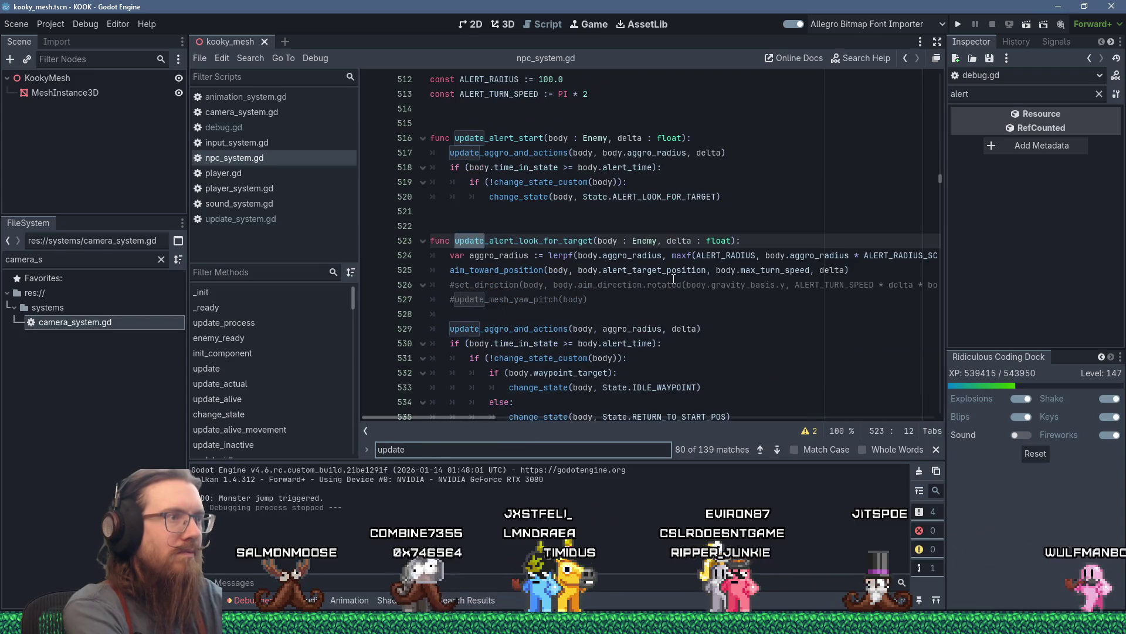
key("Return")
key("Return")
key("Return")
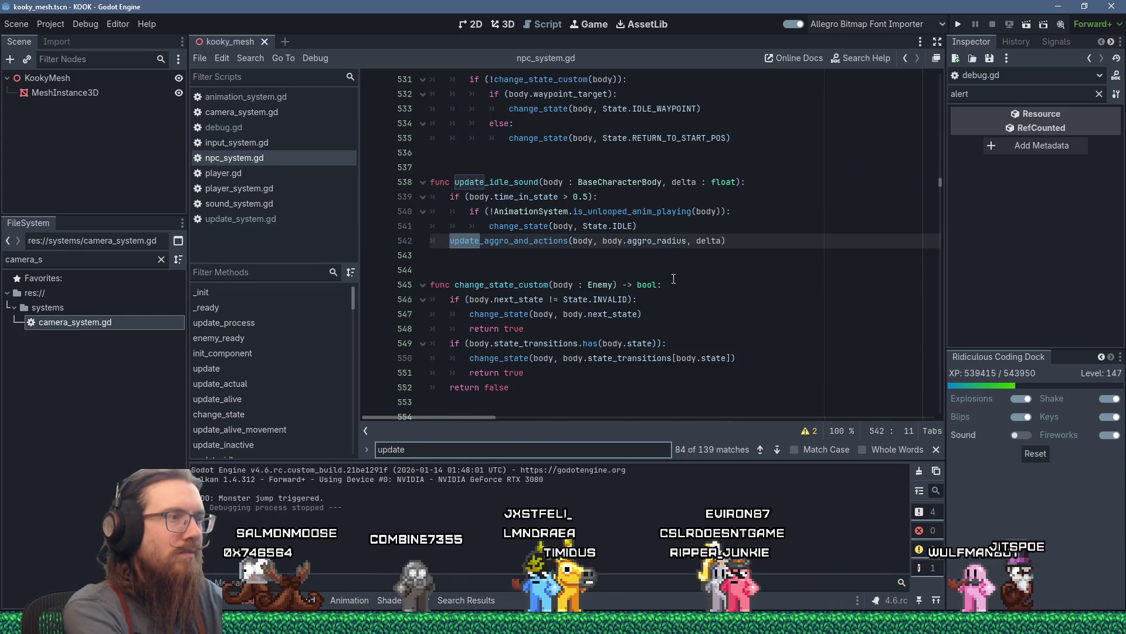
key("Return")
key("Return")
key("Return")
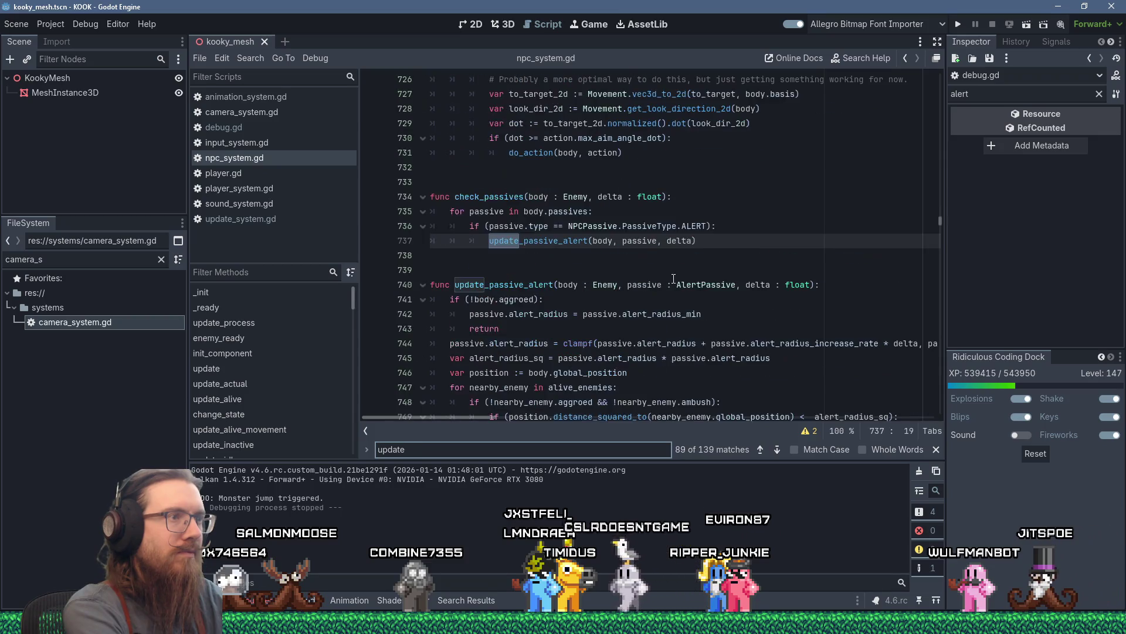
key("Return")
key("Return")
key("Return")
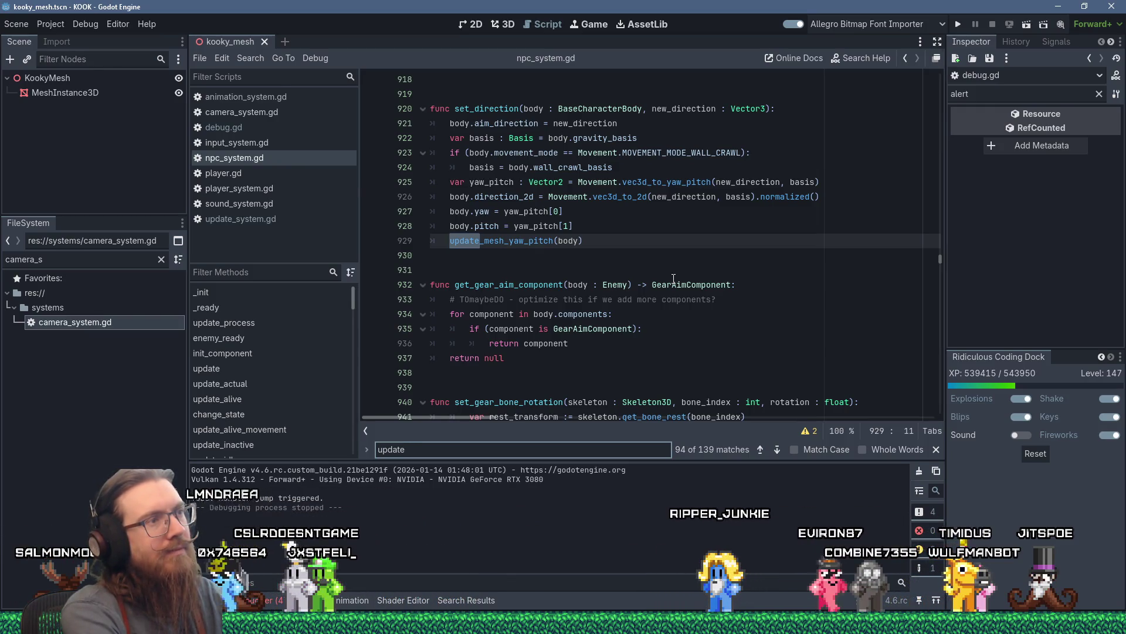
key("Return")
key("Return")
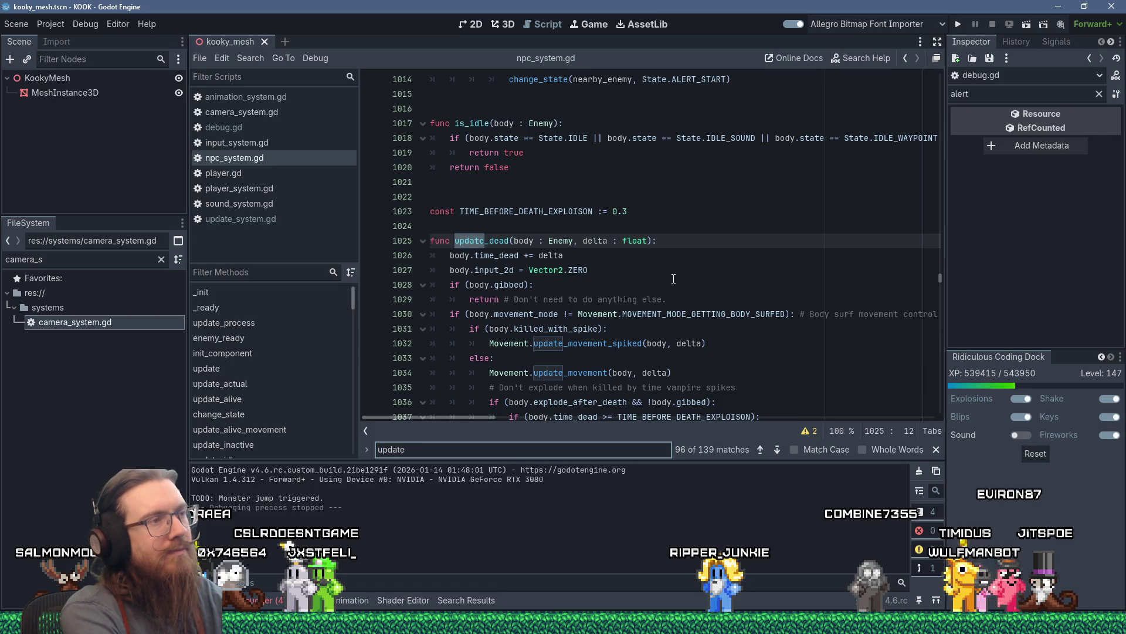
key("Return")
key("Return")
key("Return")
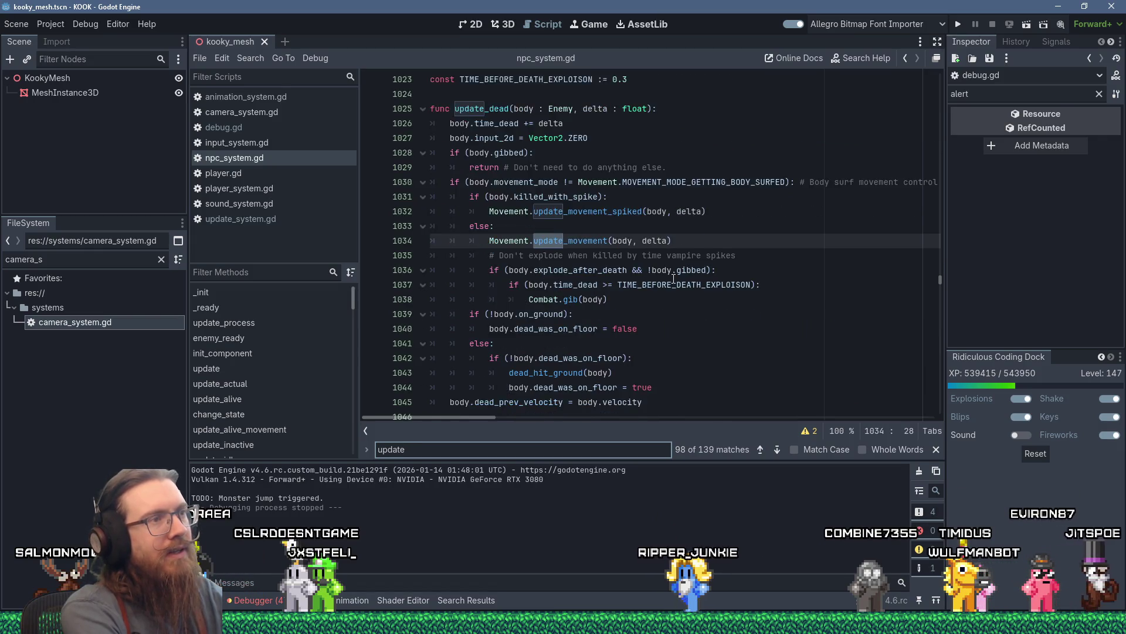
key("Return")
key("Return")
key("Return")
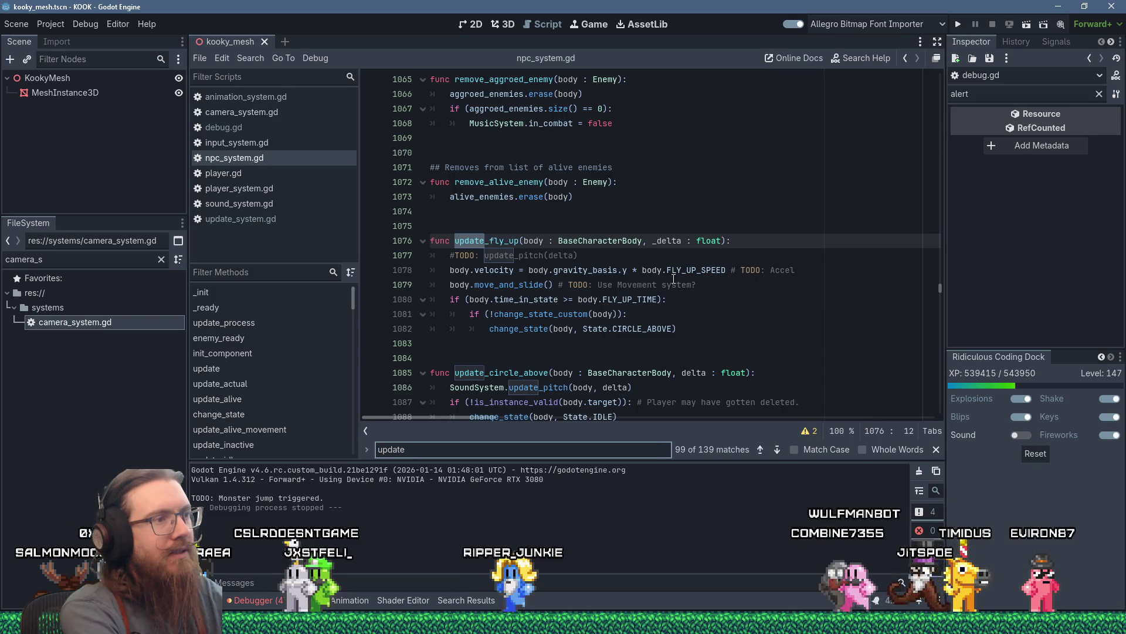
key("Return")
key("Return")
key("Return")
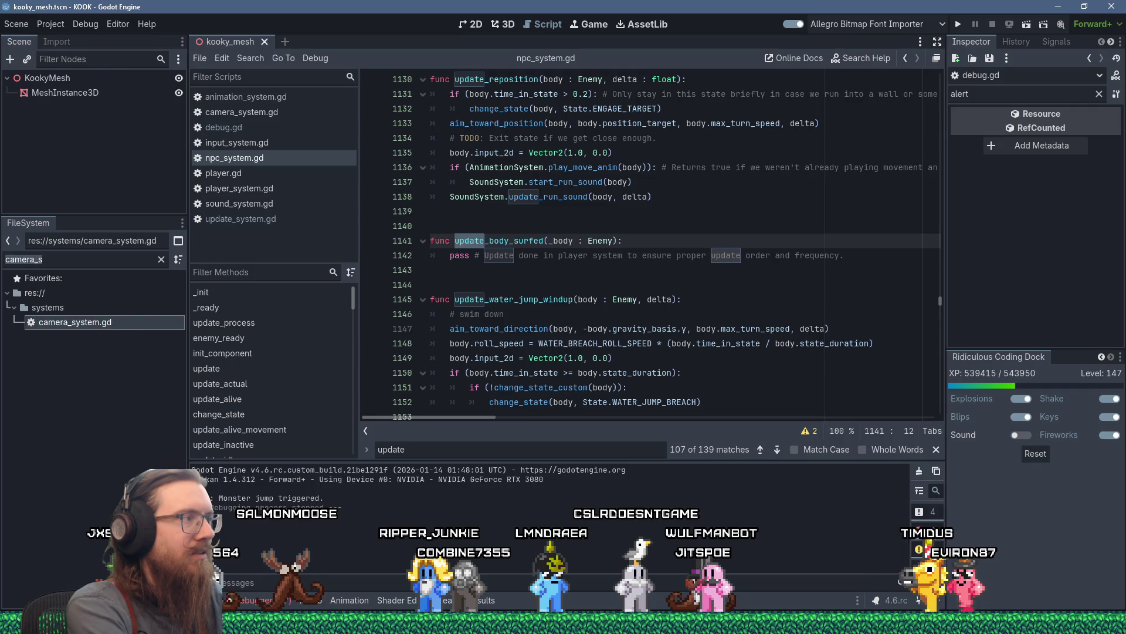
Open enemy.gd from the FileSystem filter, inspect its code, then return to npc_system.gd.
type("enemy.gd")
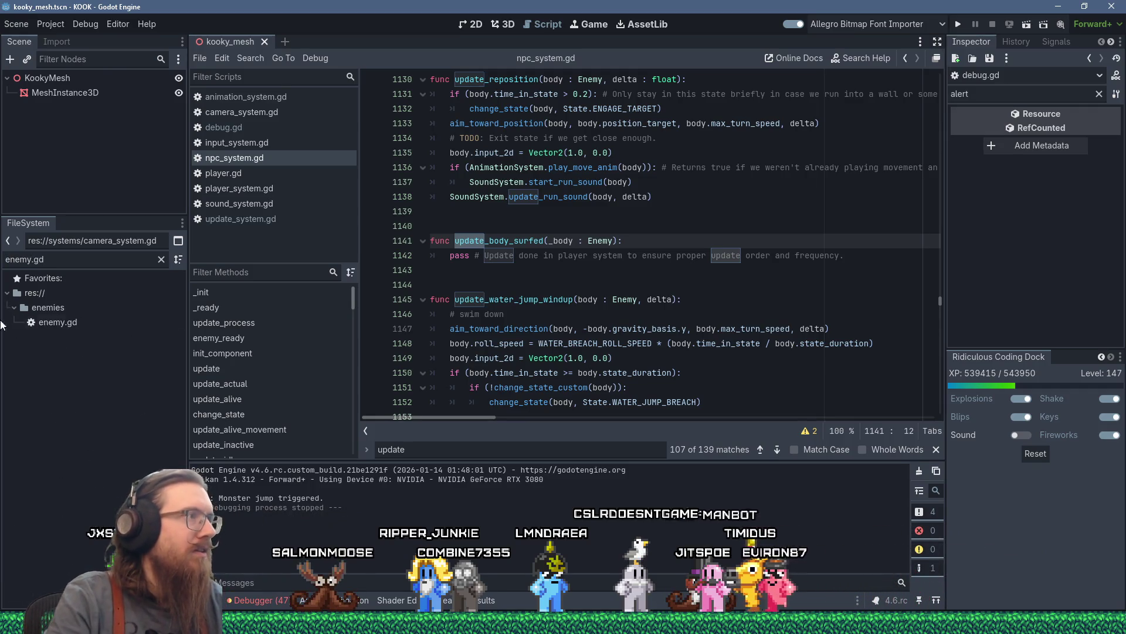
key("Return")
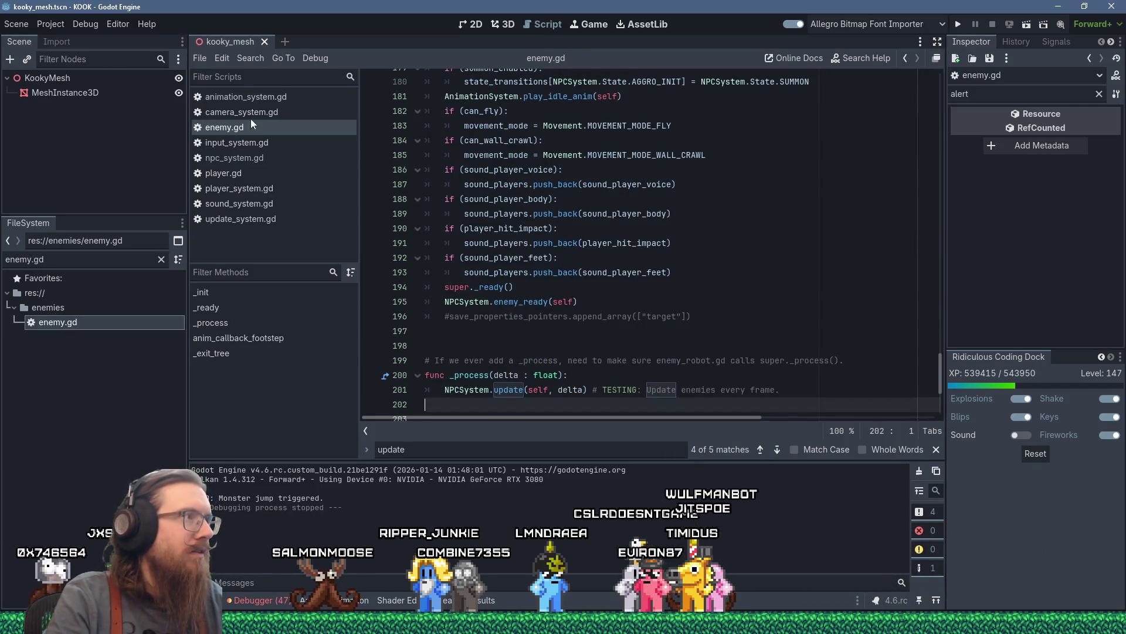
left_click(618, 242)
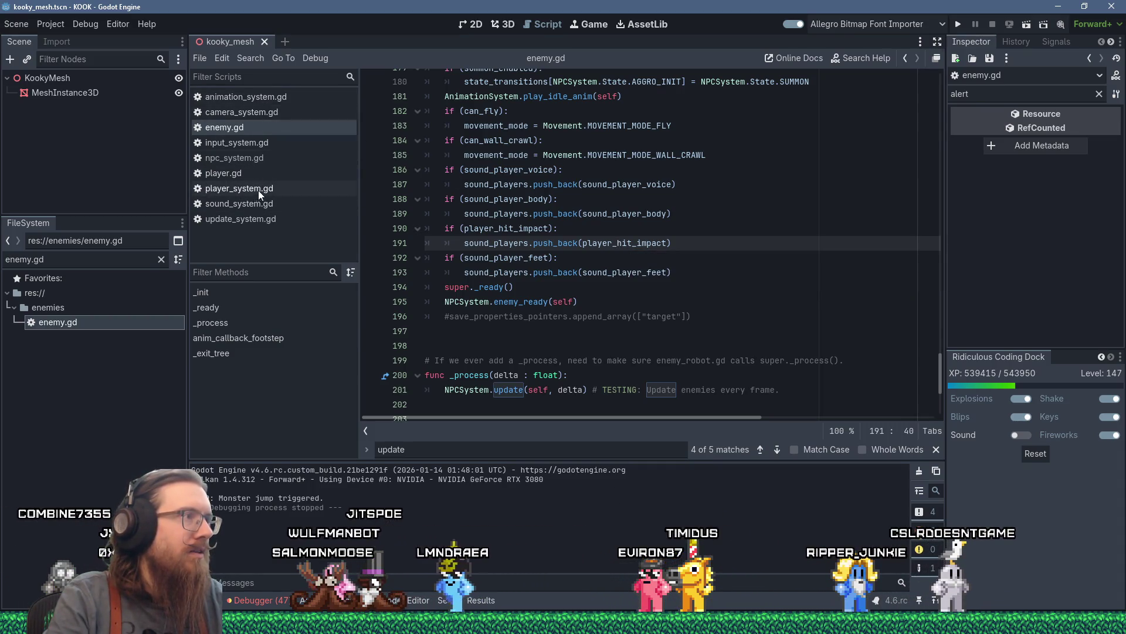
left_click(243, 159)
Search for "func update(" and scroll down through the update function.
key("ctrl+f")
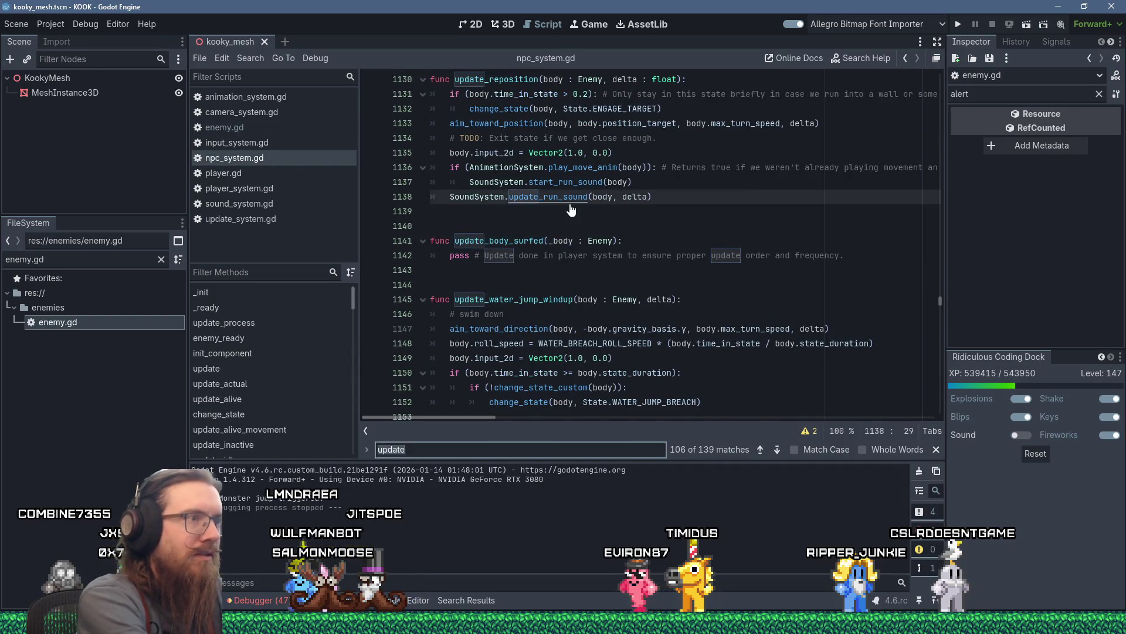
type("func update(")
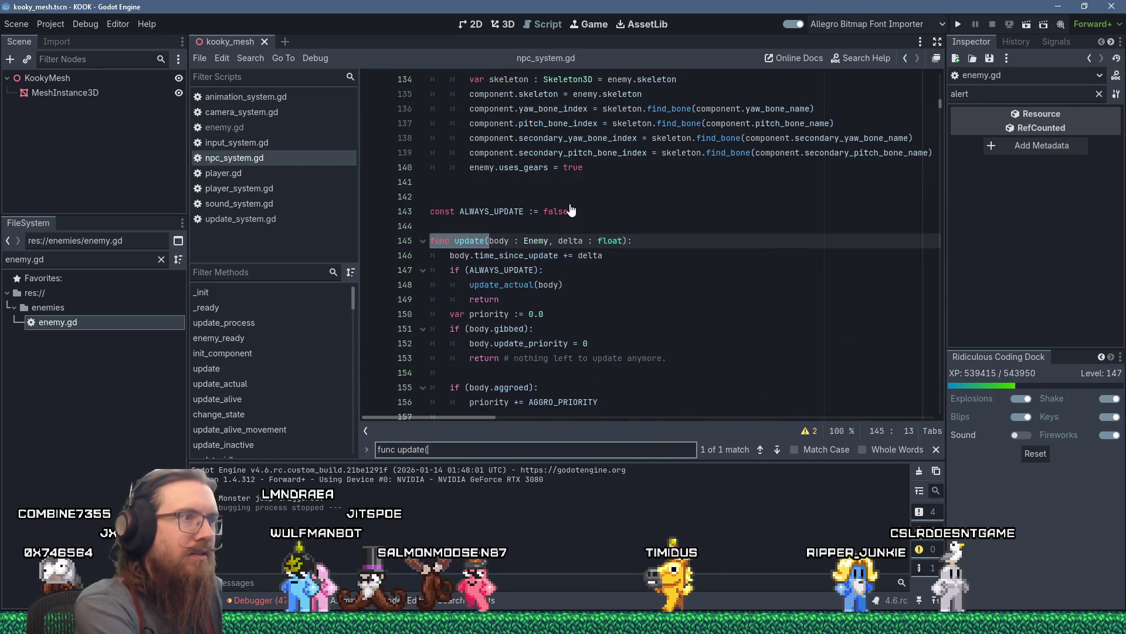
left_click(651, 257)
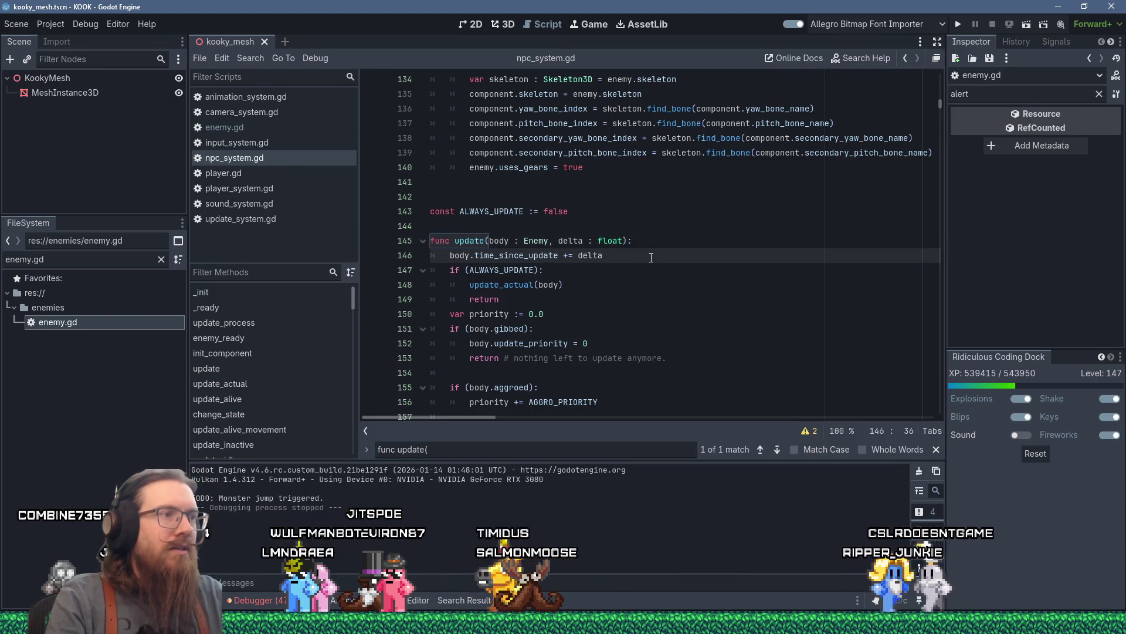
scroll(650, 254, "down", 2)
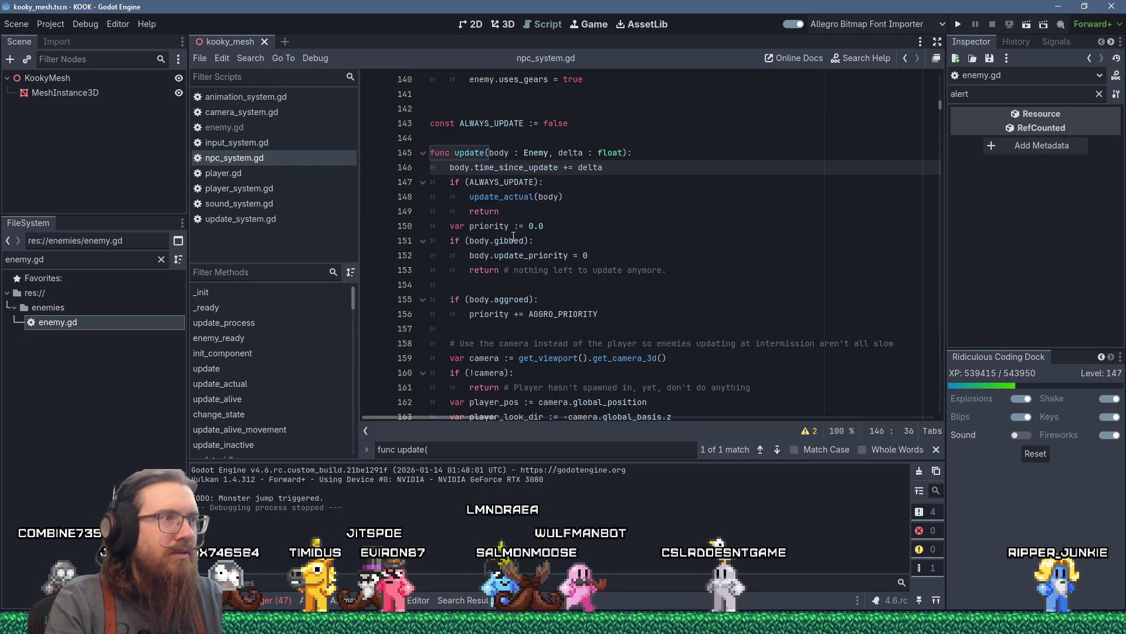
scroll(508, 255, "down", 2)
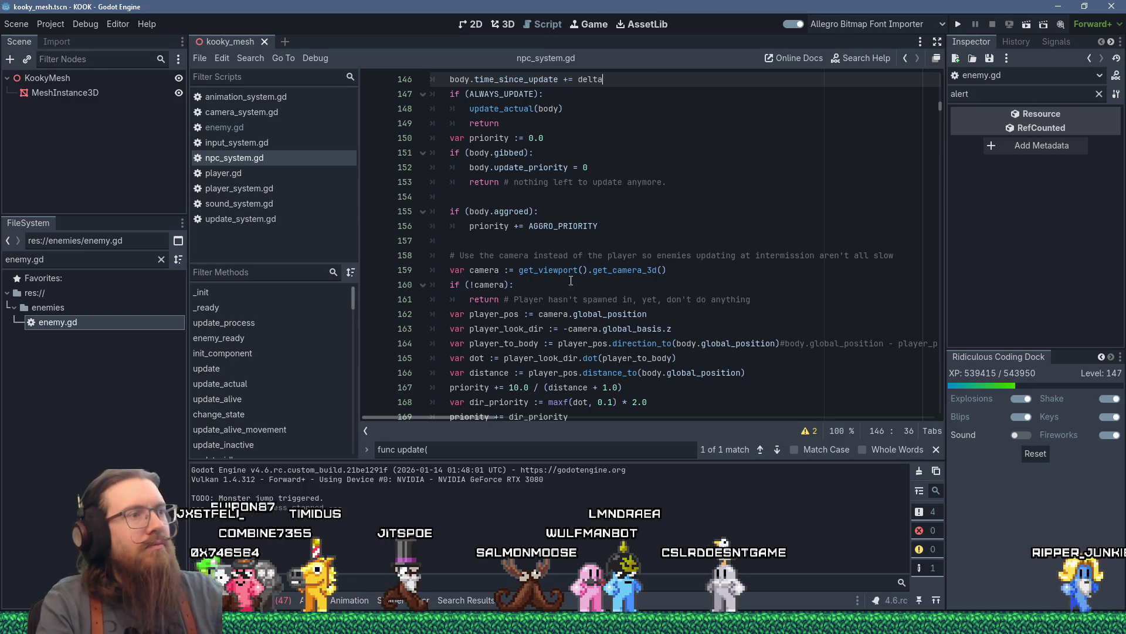
Highlight every use of priority, player_pos and camera in the priority calculation.
double_click(488, 227)
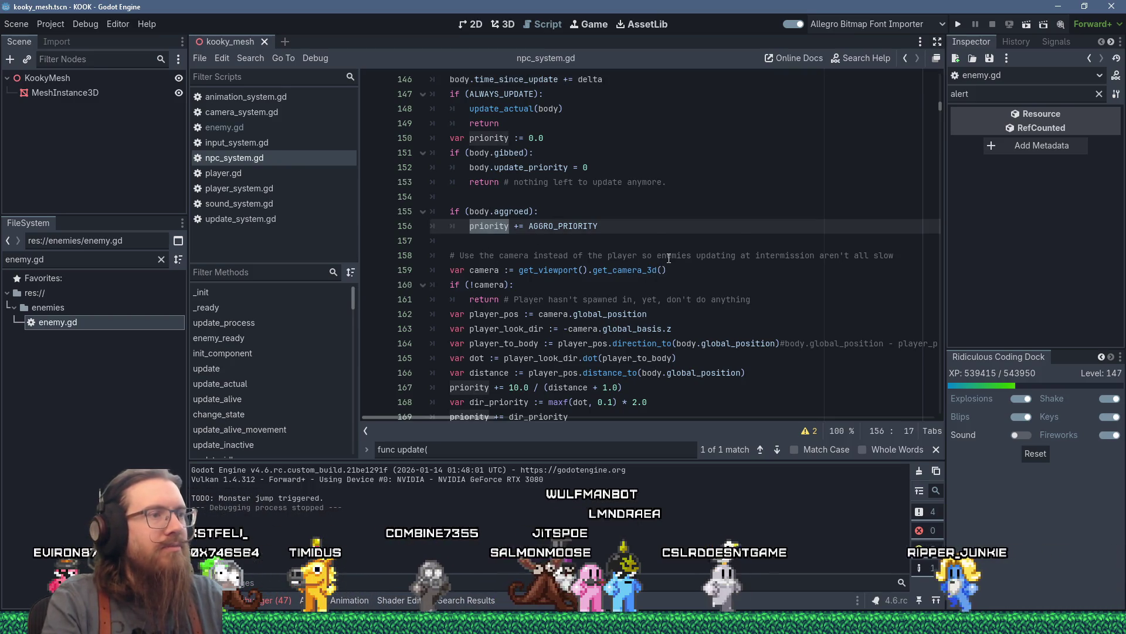
scroll(668, 258, "down", 1)
scroll(668, 259, "down", 3)
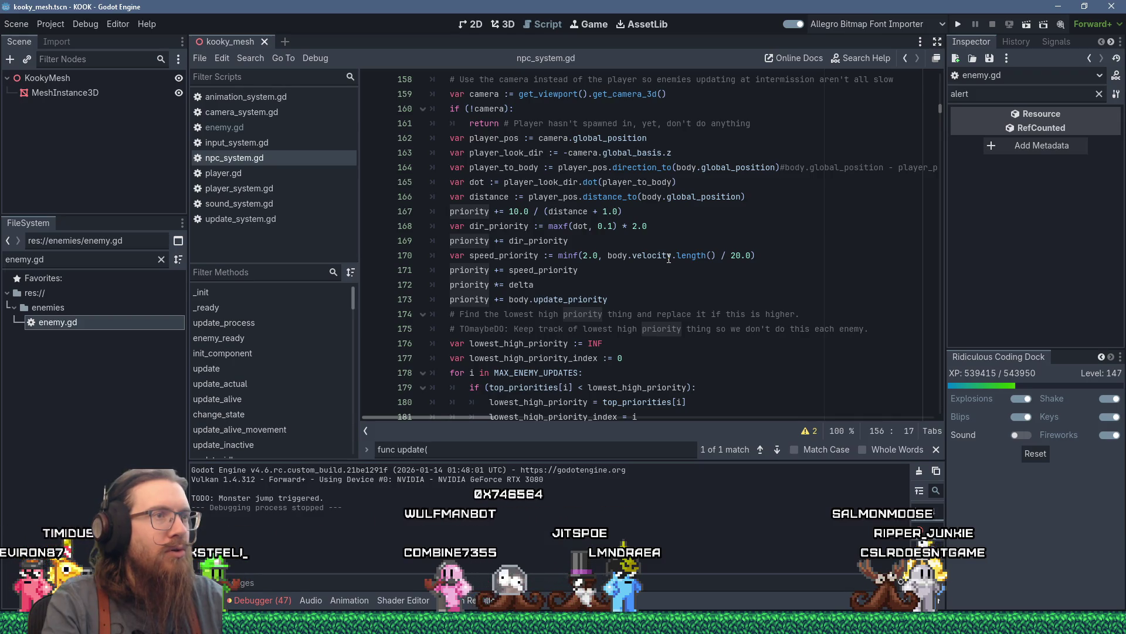
double_click(566, 198)
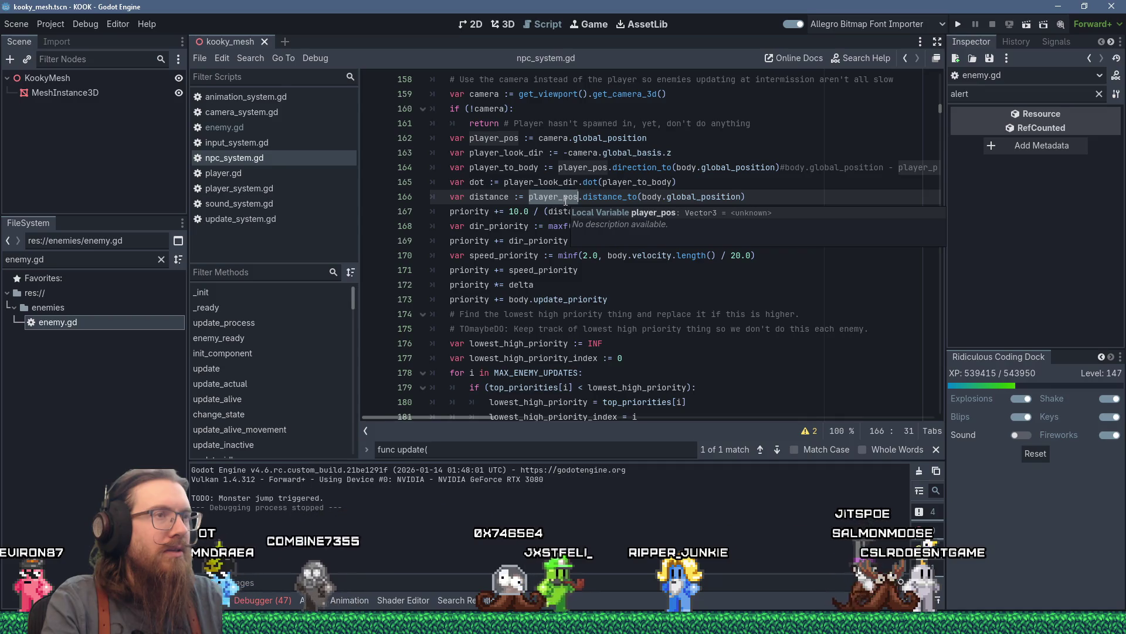
double_click(586, 153)
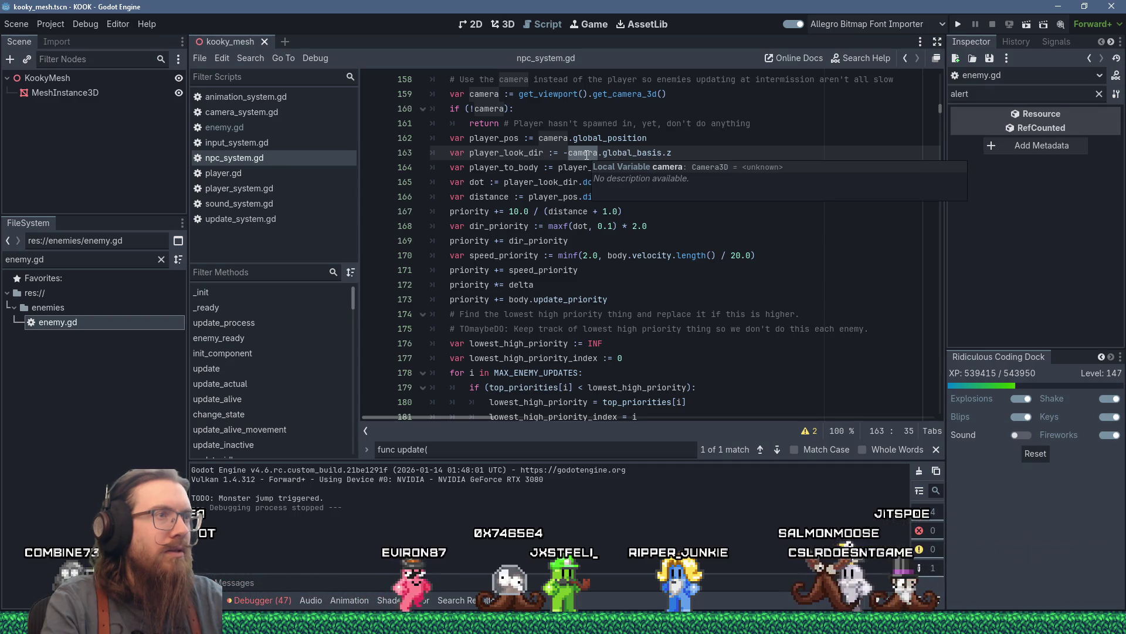
double_click(539, 153)
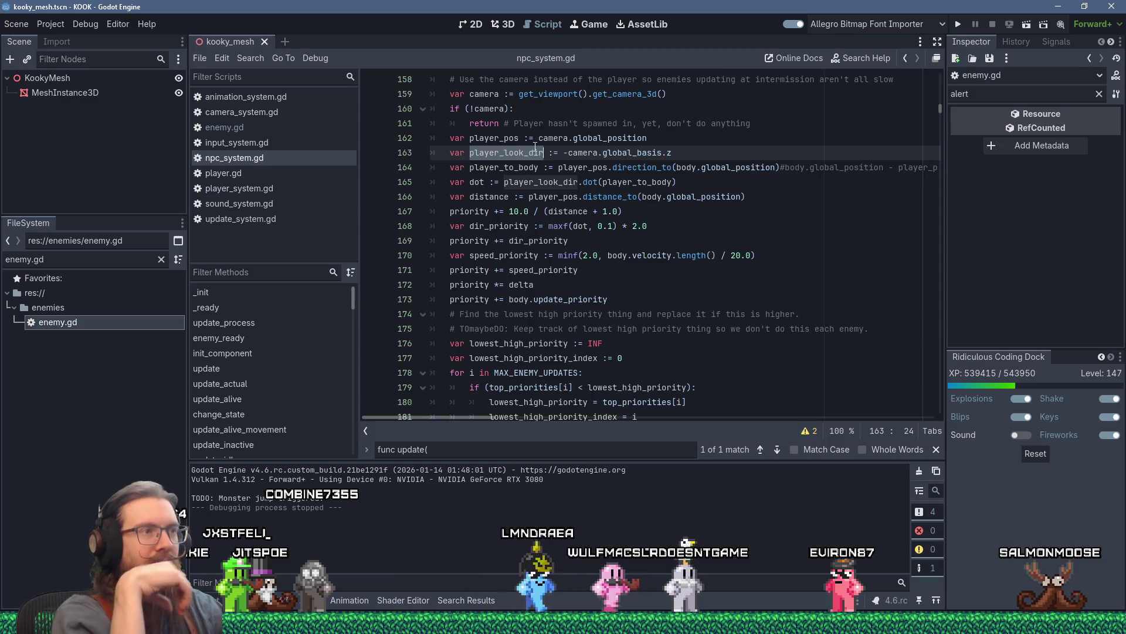
scroll(573, 253, "down", 3)
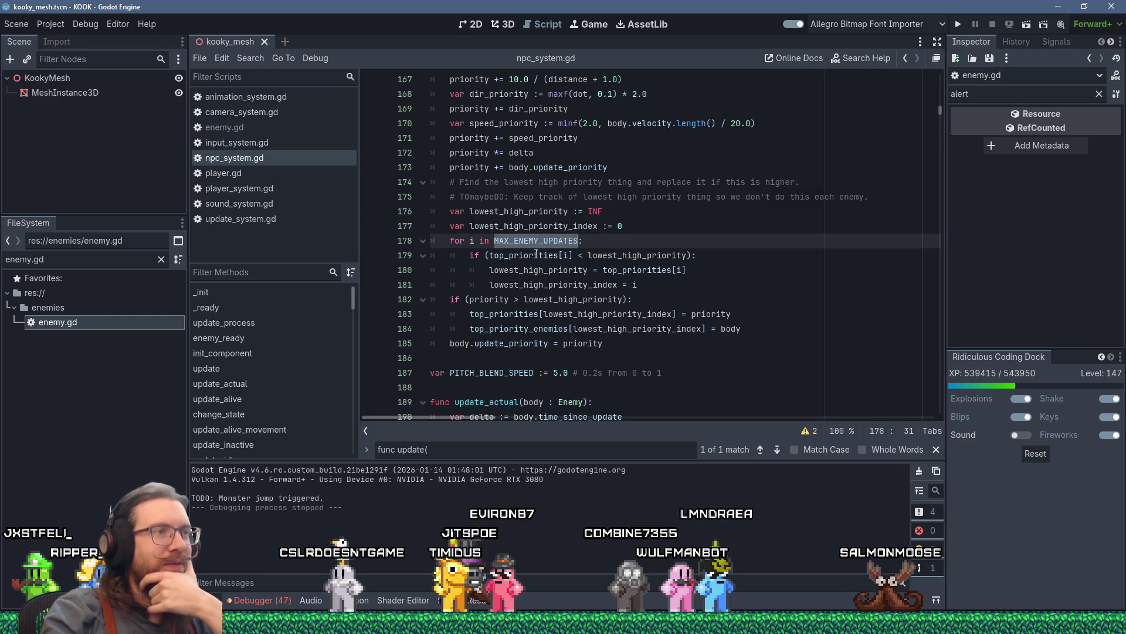
mouse_move(544, 256)
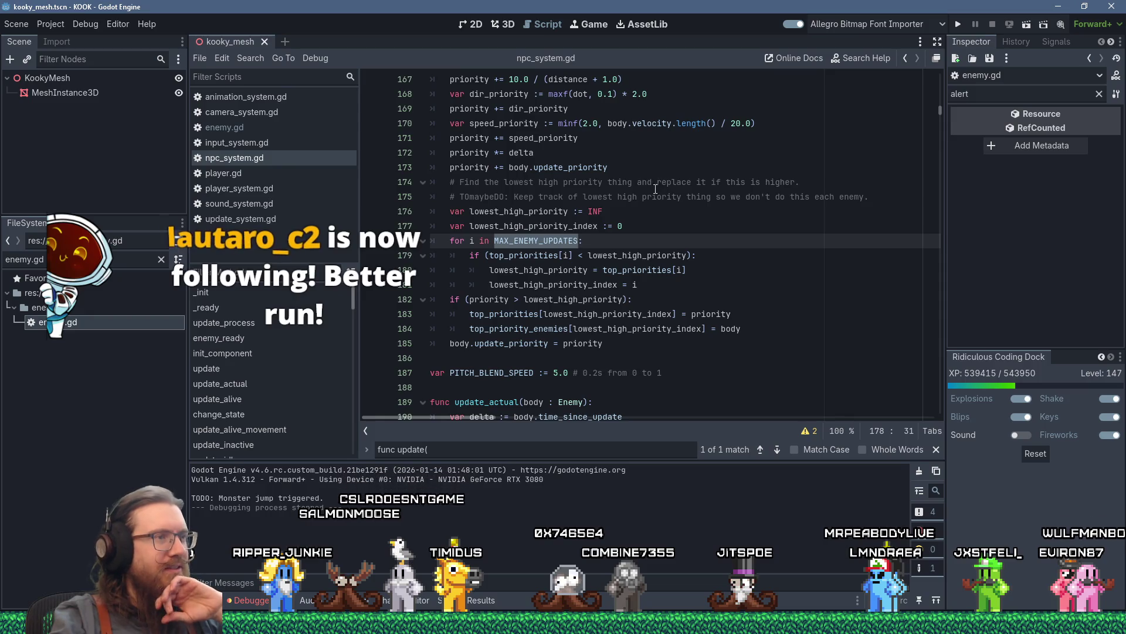
scroll(656, 189, "up", 10)
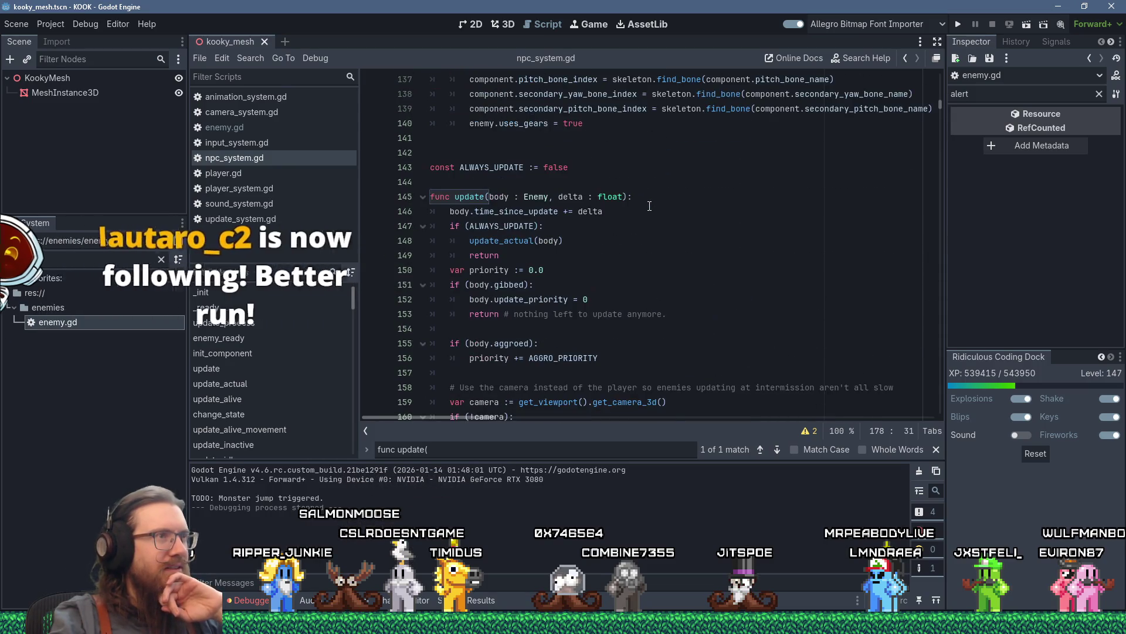
scroll(650, 205, "down", 7)
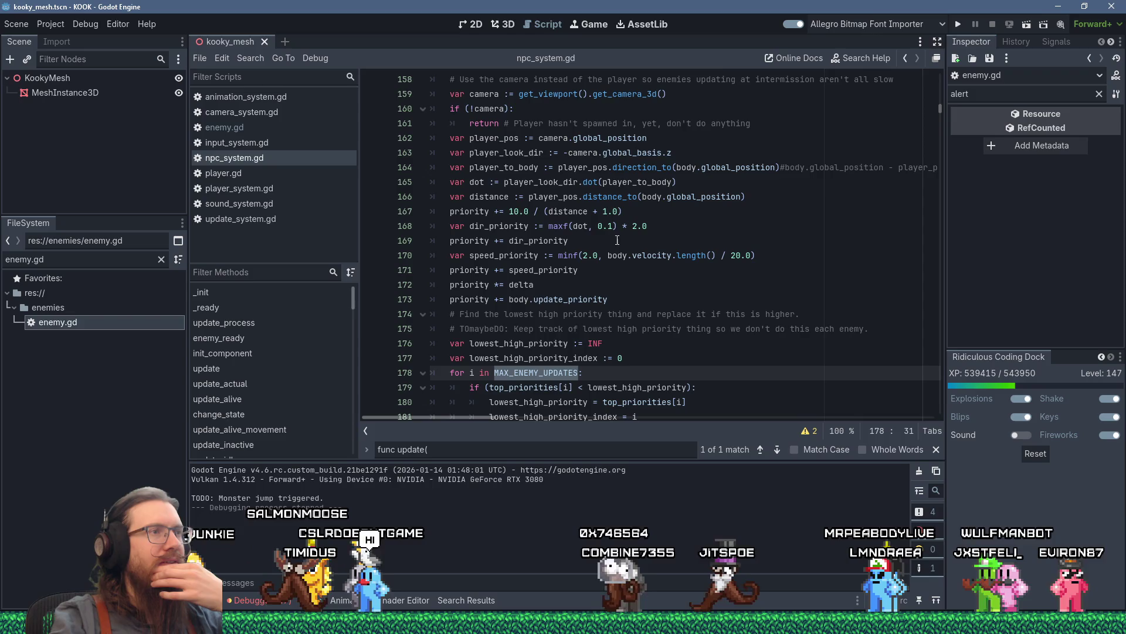
double_click(475, 182)
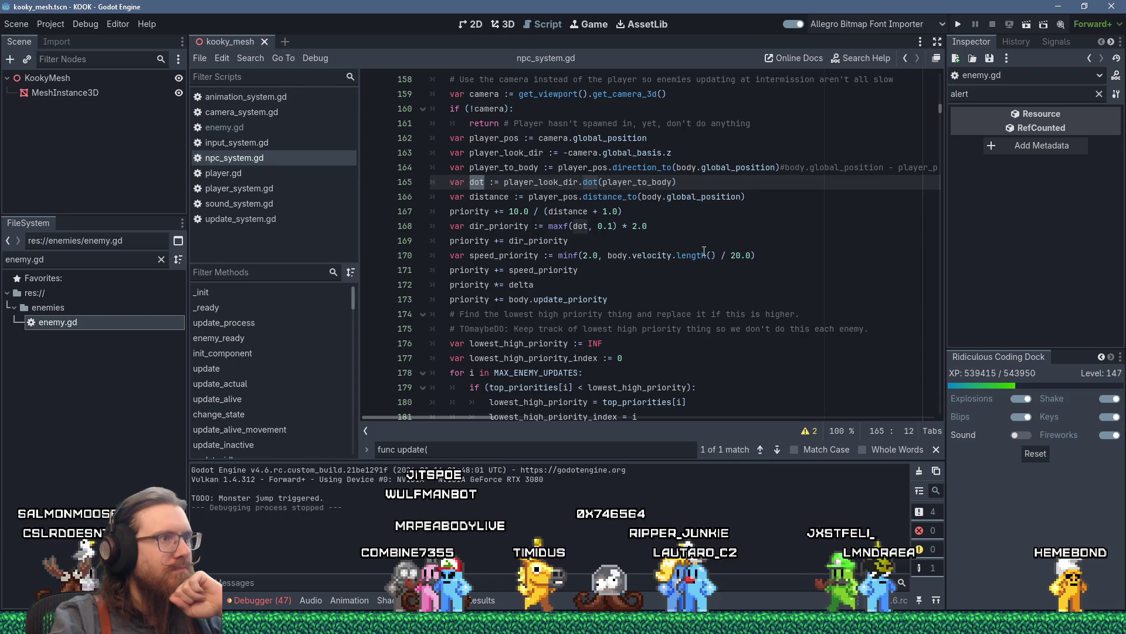
mouse_move(704, 251)
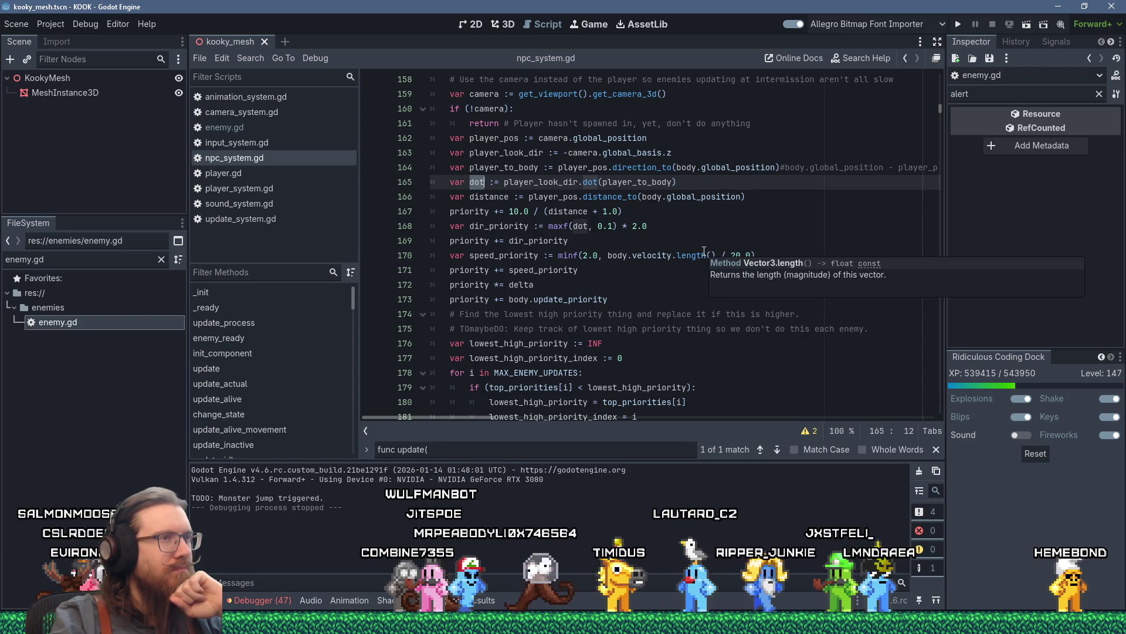
left_click(664, 309)
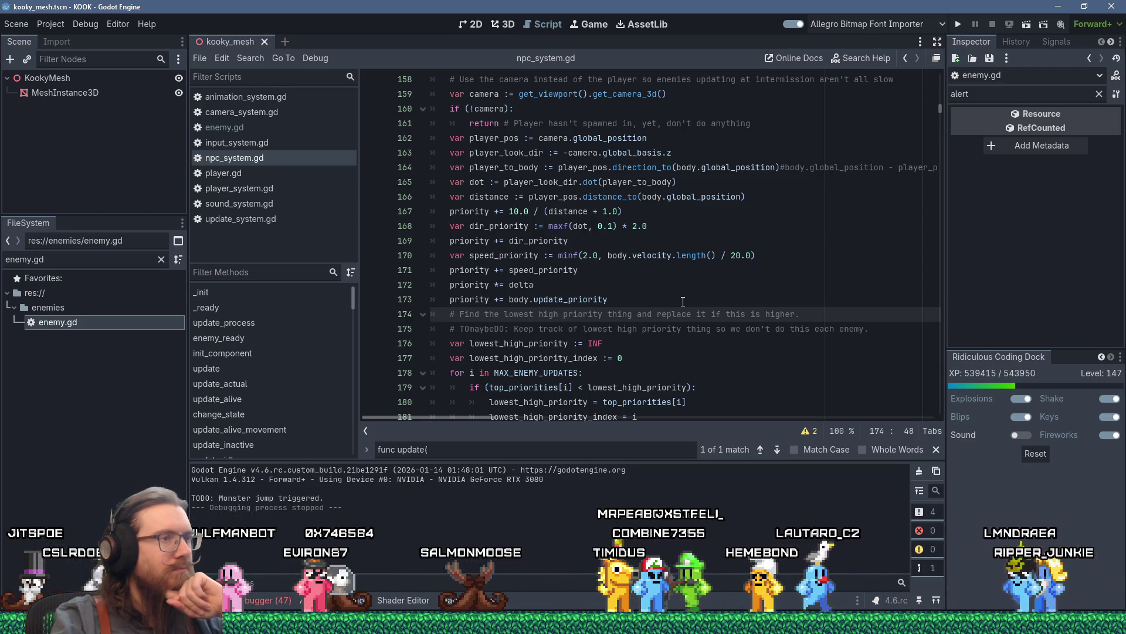
scroll(683, 302, "down", 2)
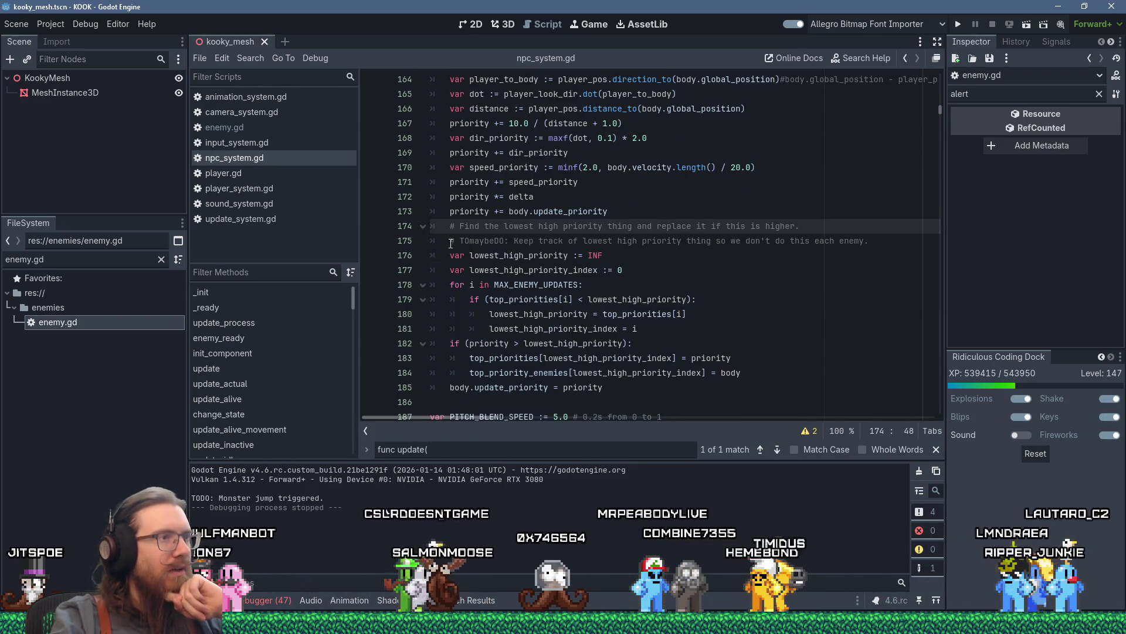
mouse_move(450, 241)
left_mouse_down()
mouse_move(828, 252)
mouse_move(906, 243)
left_mouse_up()
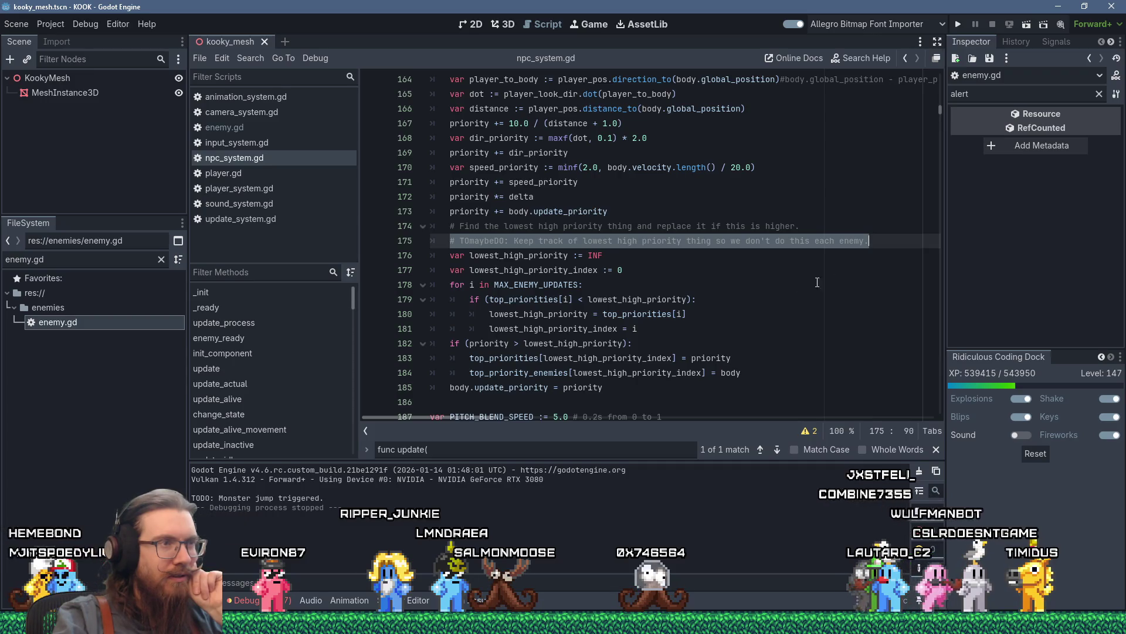
mouse_move(629, 305)
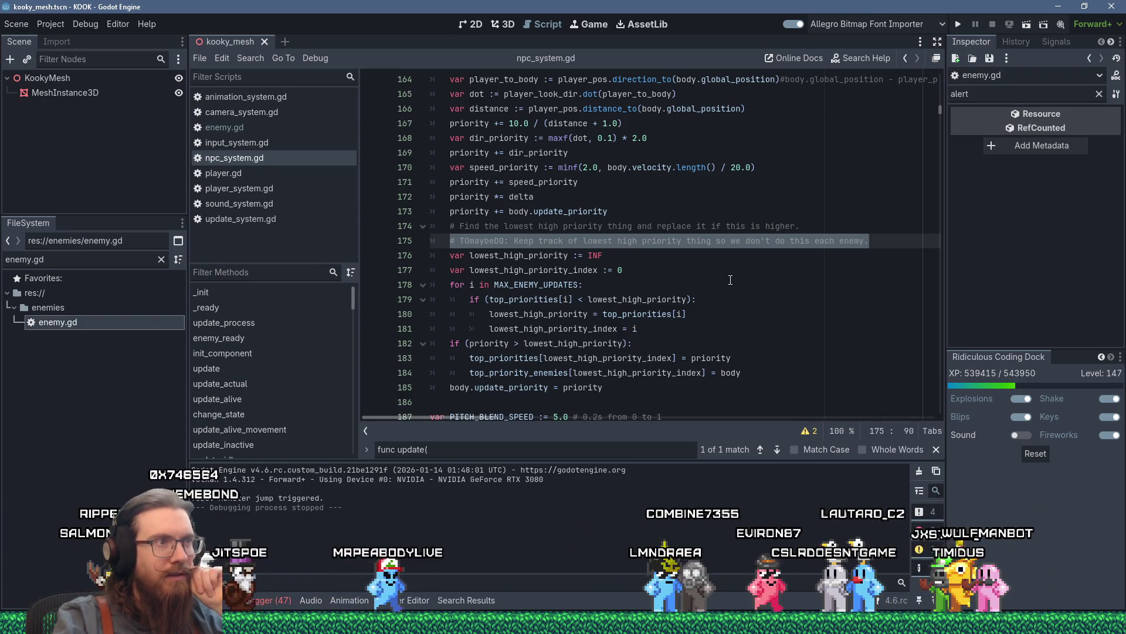
scroll(730, 280, "up", 1)
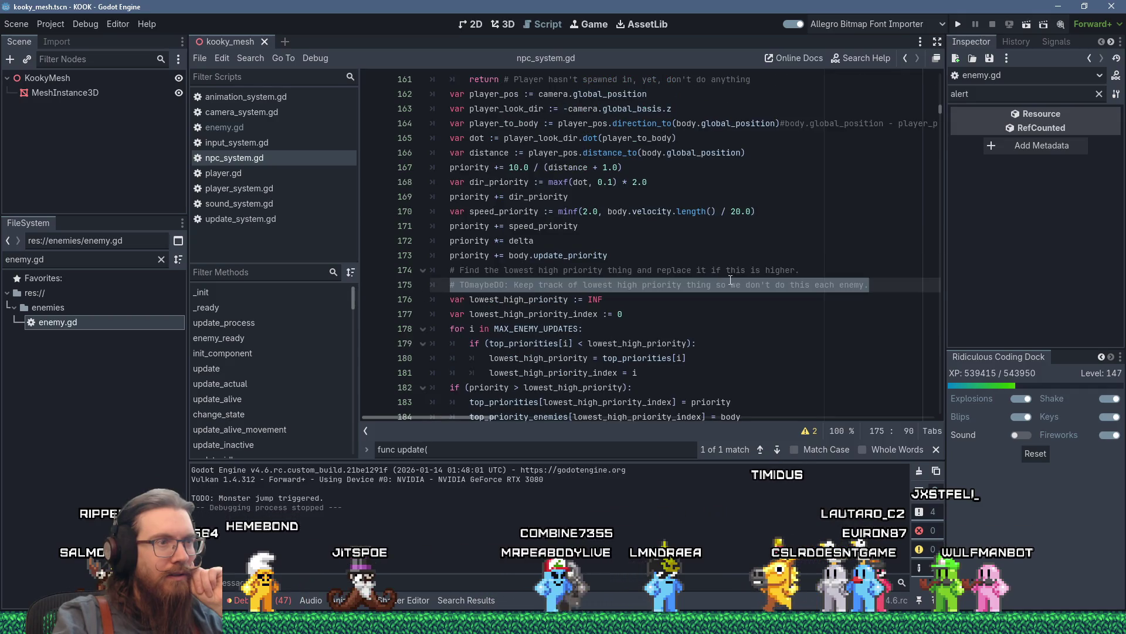
scroll(730, 280, "up", 2)
scroll(730, 280, "up", 5)
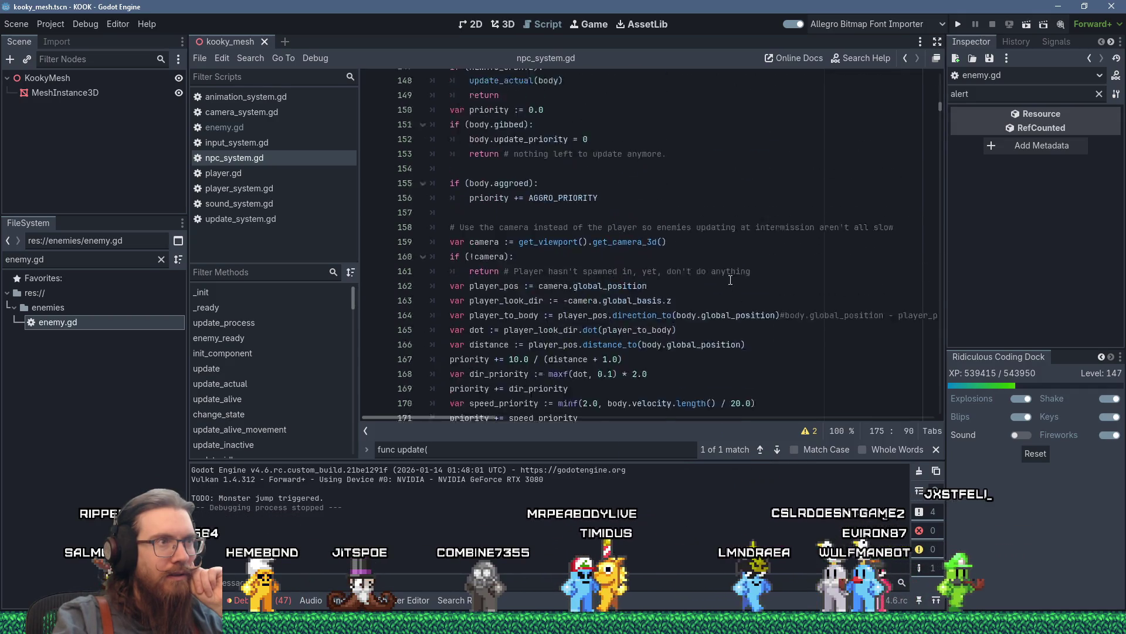
scroll(730, 282, "down", 6)
scroll(731, 284, "down", 1)
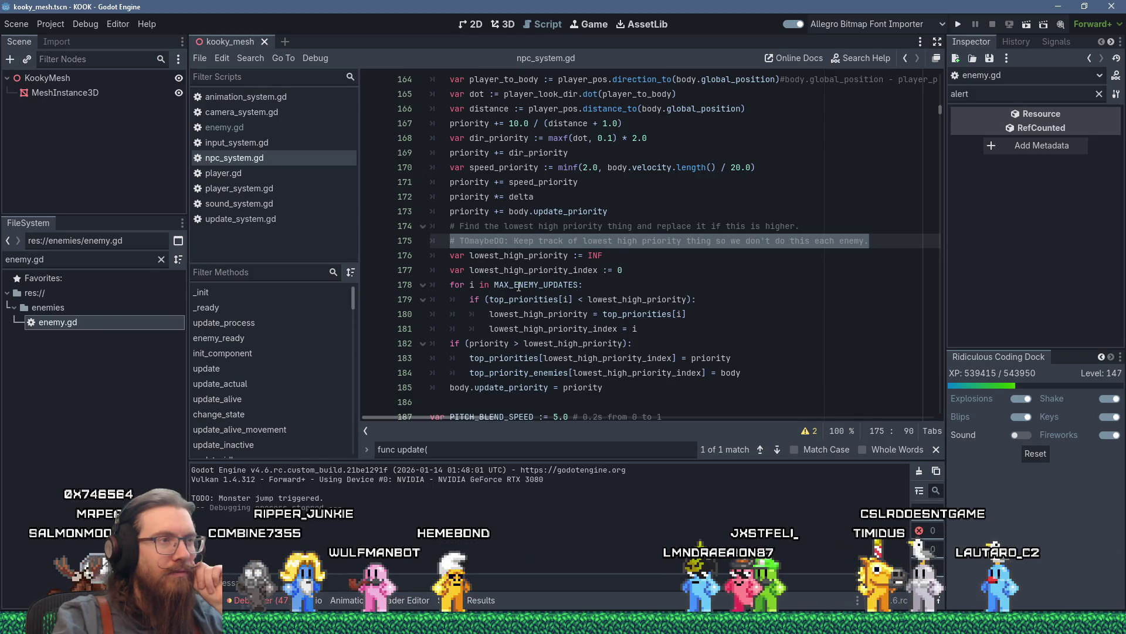
mouse_move(518, 286)
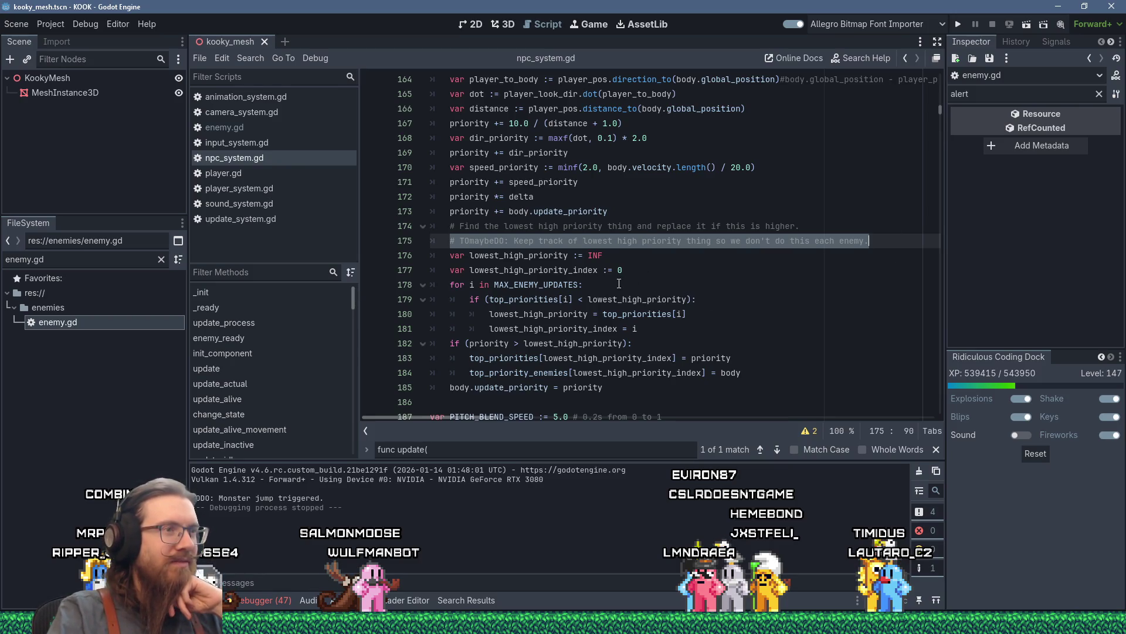
left_click(595, 287)
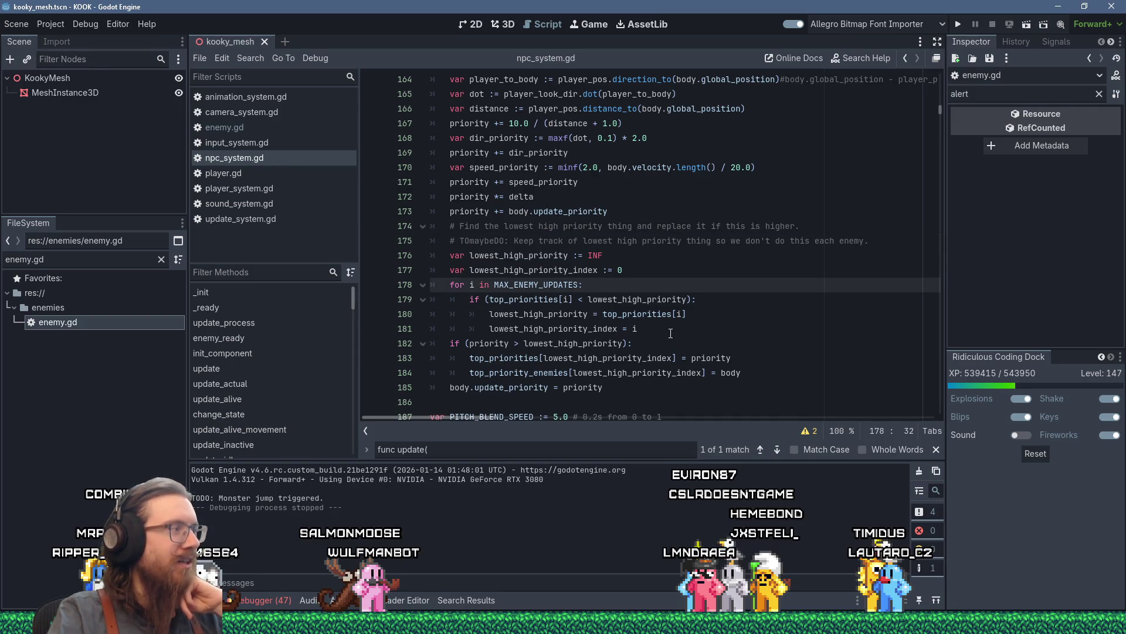
scroll(709, 328, "down", 3)
scroll(701, 329, "up", 4)
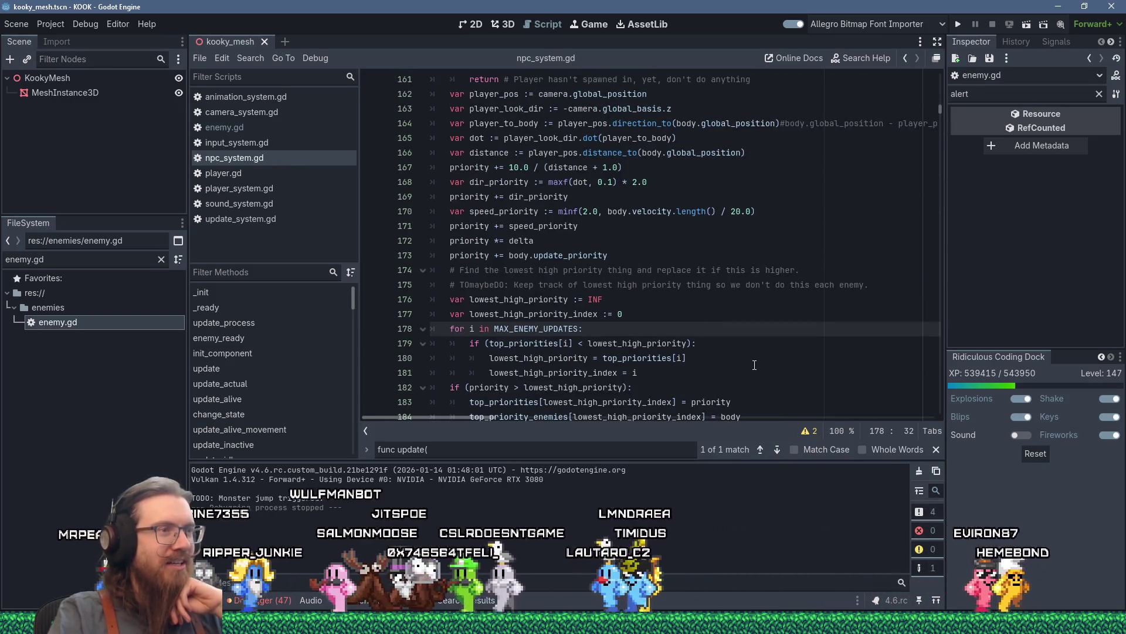
left_click(672, 368)
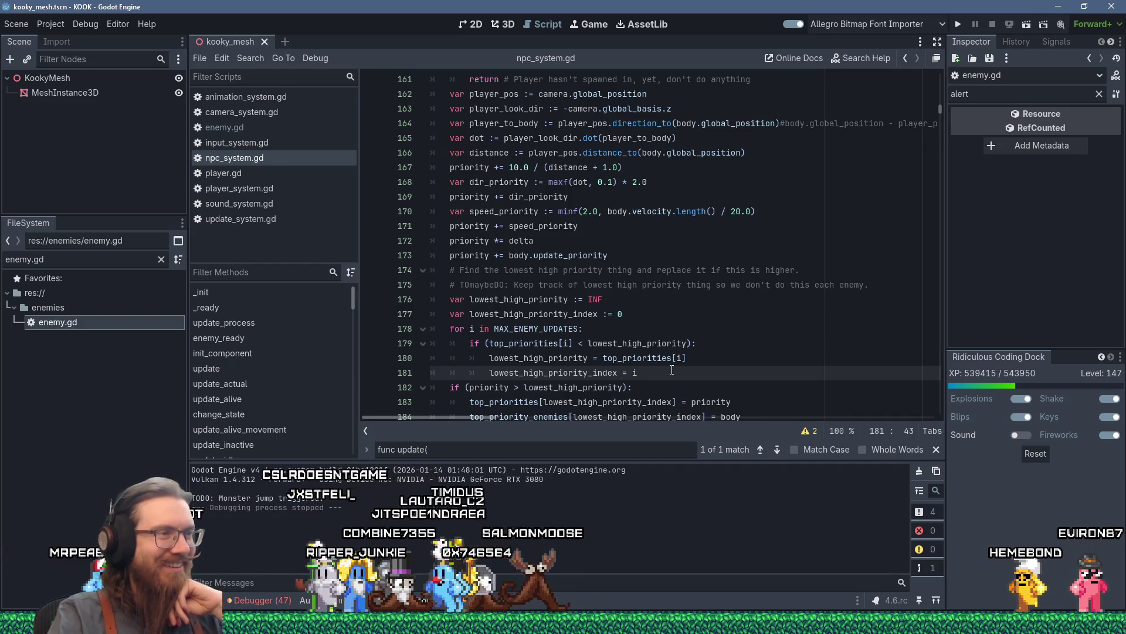
mouse_move(659, 355)
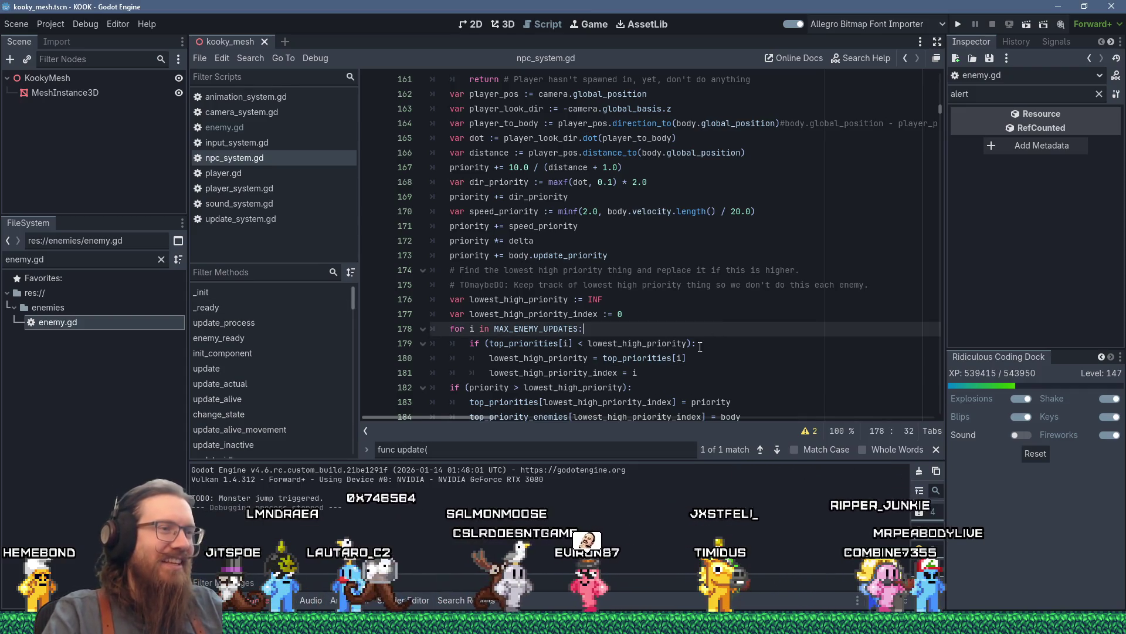
Close the "func update(" search, leaving the caret around lines 180–188.
scroll(673, 190, "down", 4)
left_click(682, 182)
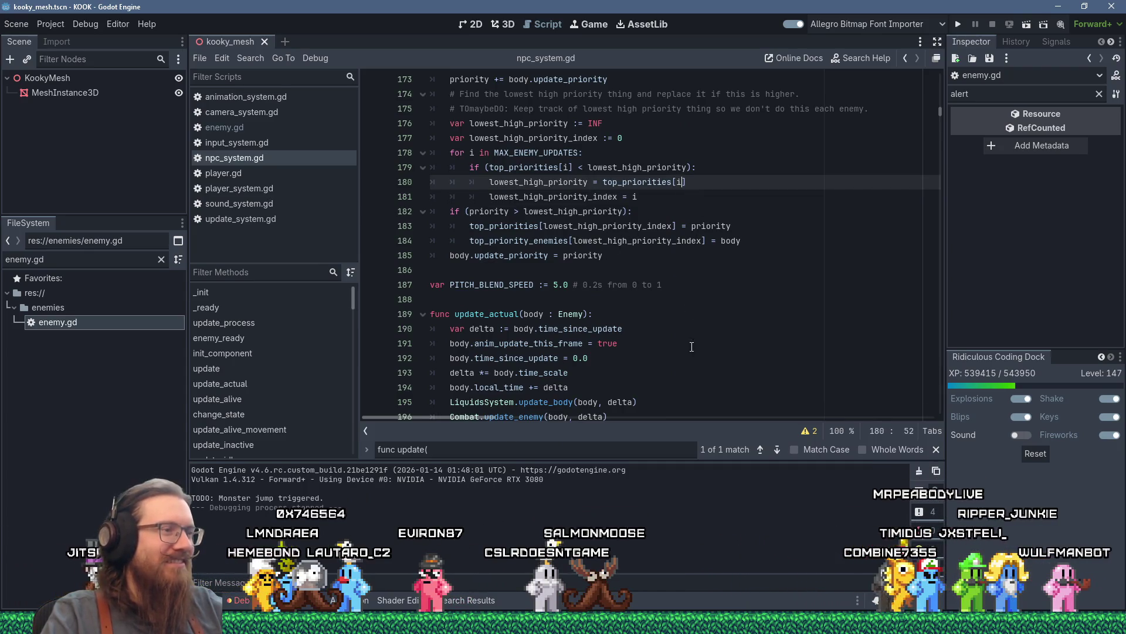
left_click(936, 449)
left_click(755, 299)
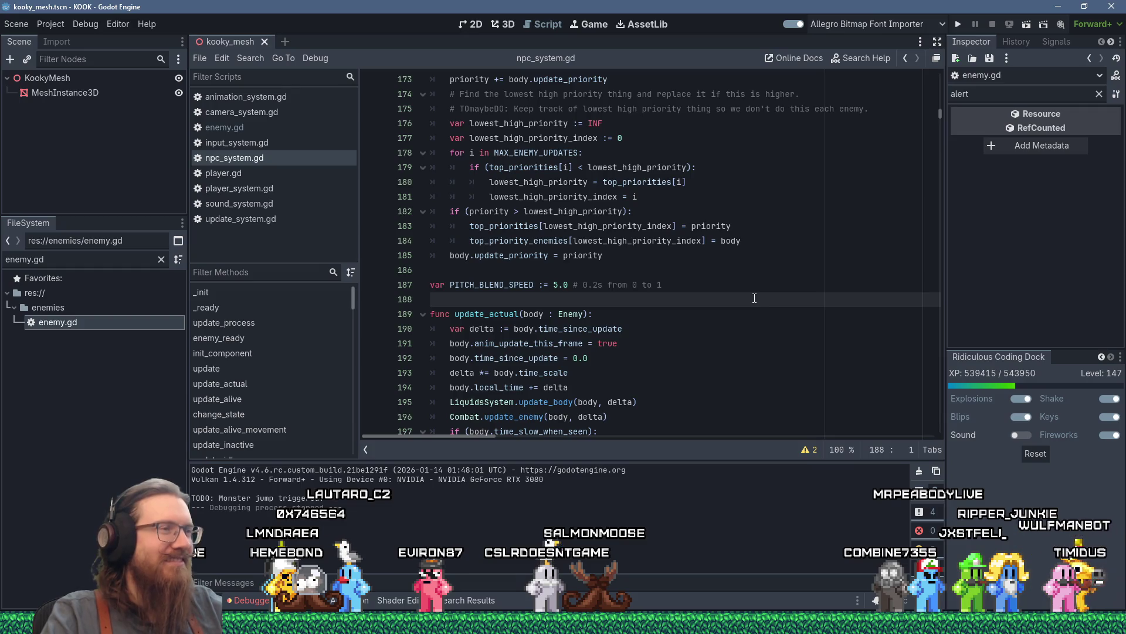
left_click(594, 240)
Scroll down to the update_alive function and place the caret on empty line 218.
key("alt+Tab")
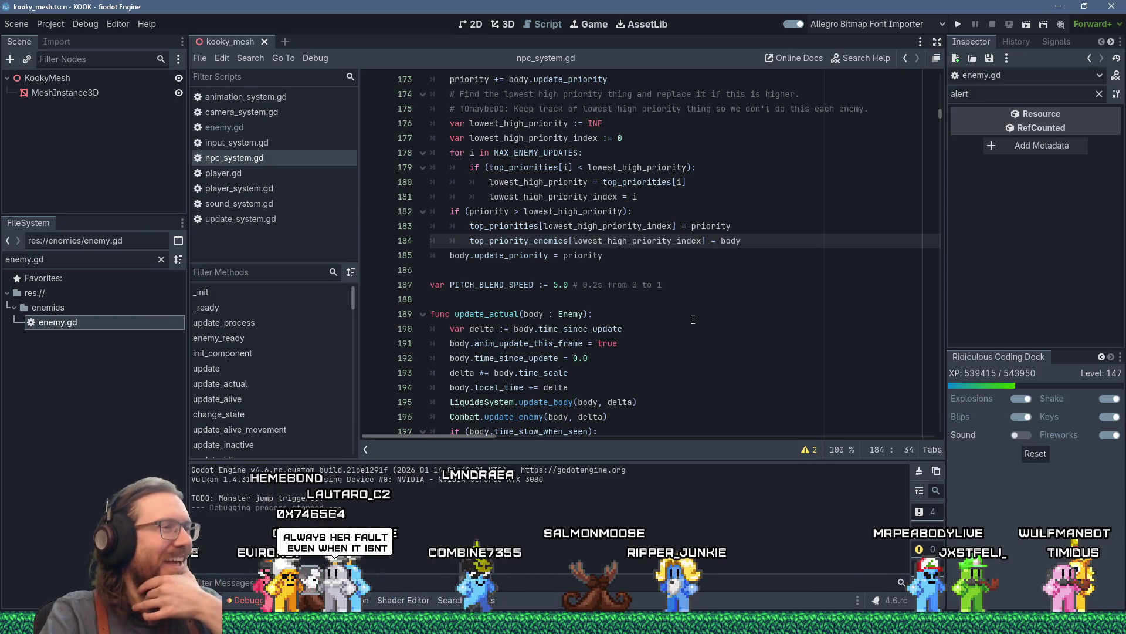
scroll(693, 319, "down", 6)
scroll(770, 221, "down", 4)
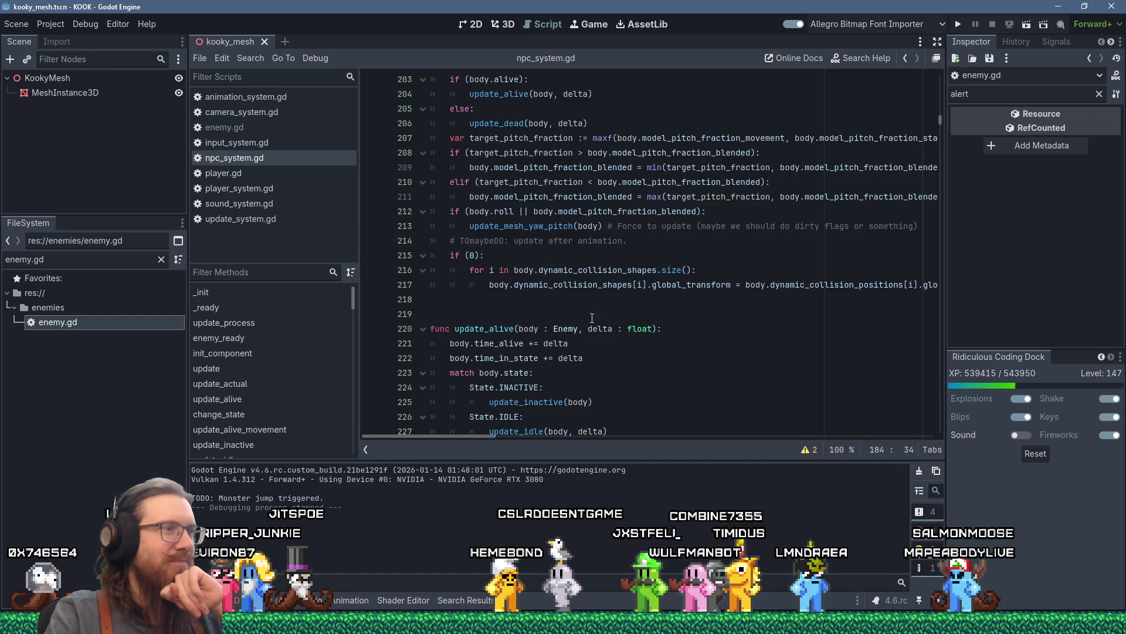
left_click(469, 301)
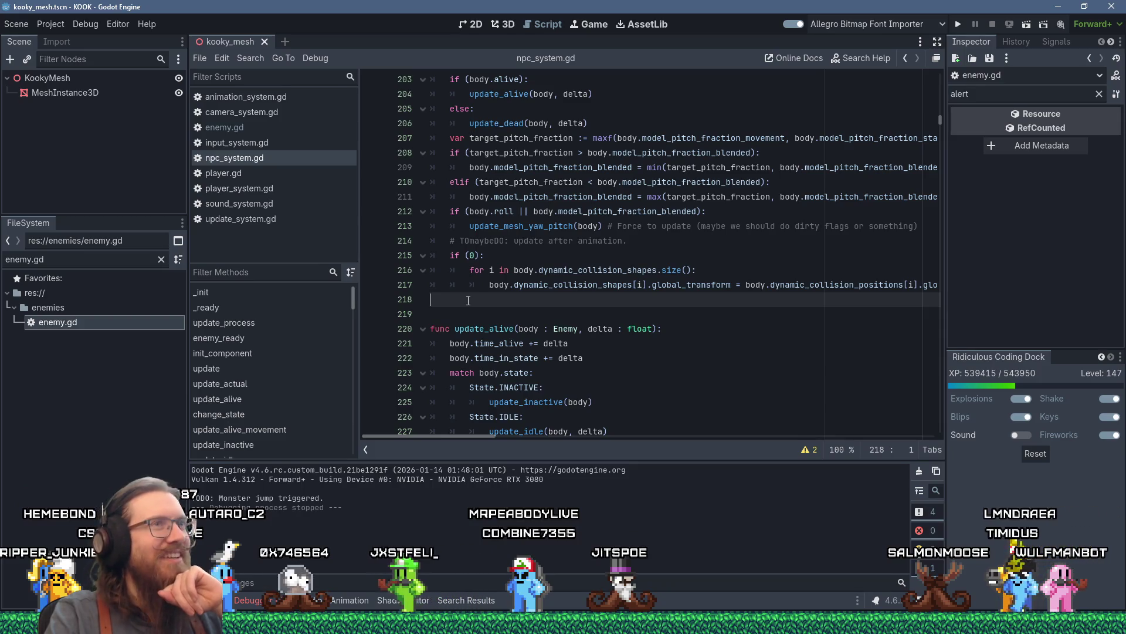
scroll(468, 301, "up", 15)
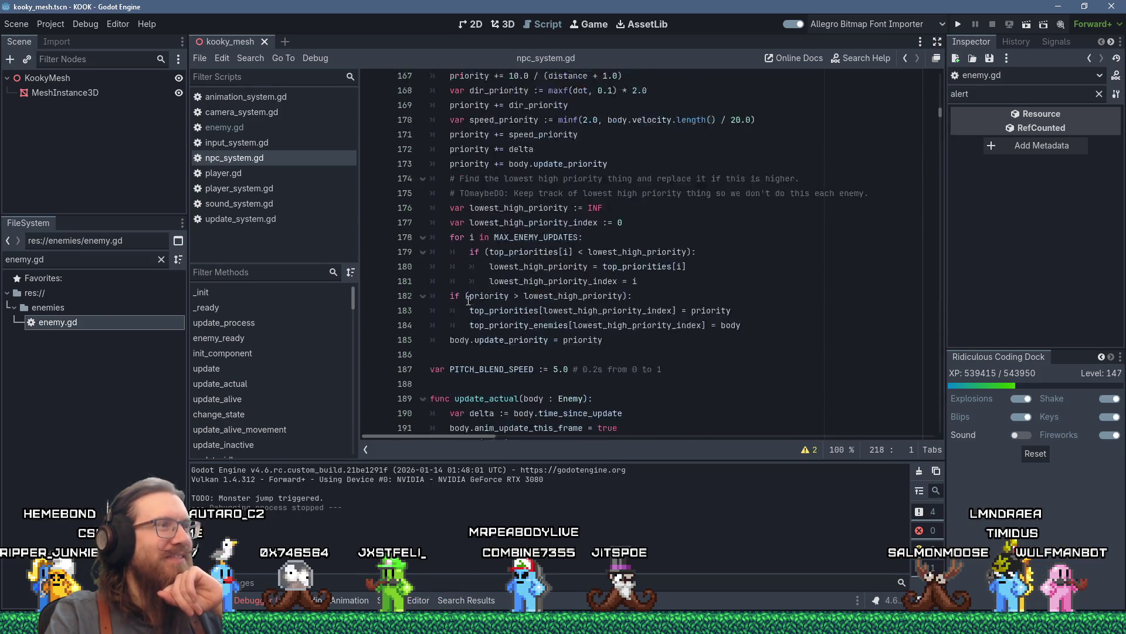
scroll(469, 300, "up", 6)
scroll(468, 300, "up", 4)
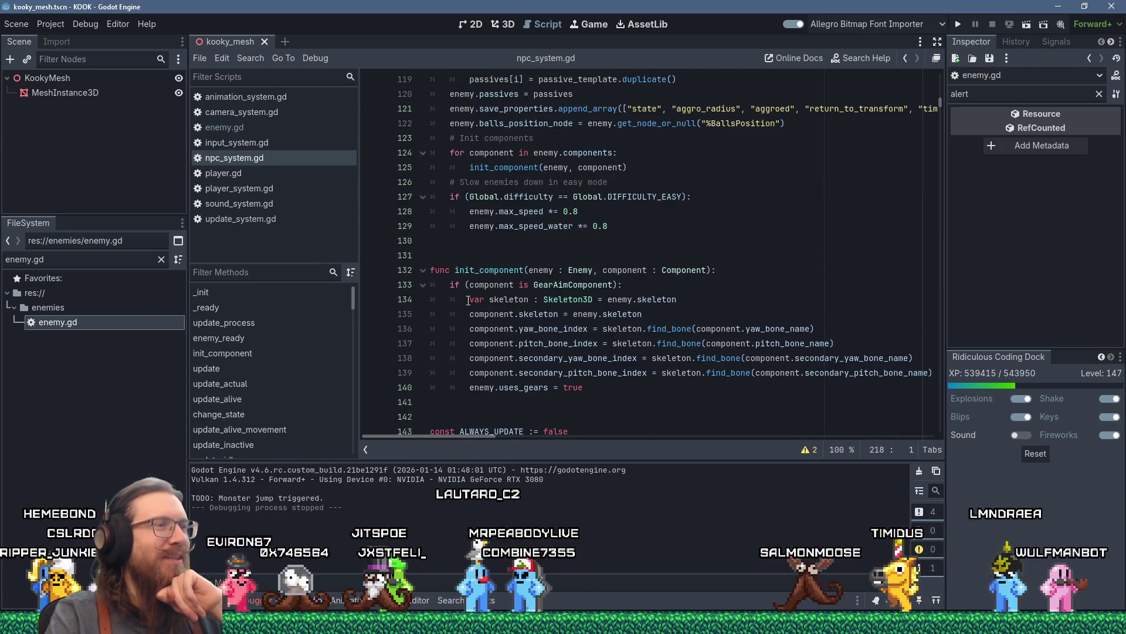
scroll(539, 308, "down", 4)
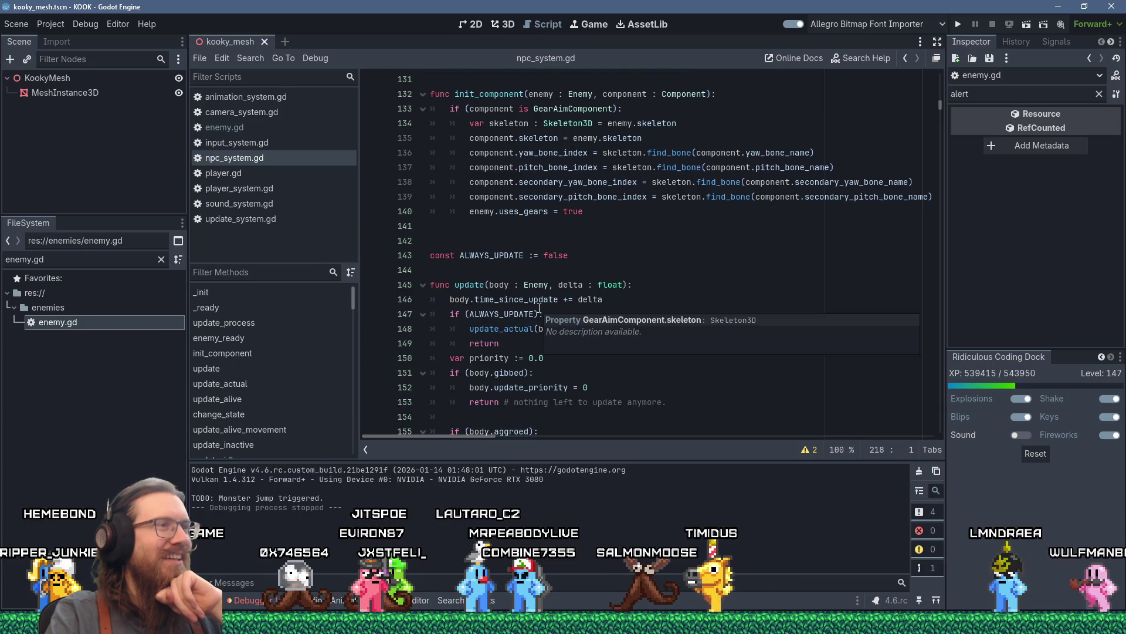
scroll(546, 310, "up", 4)
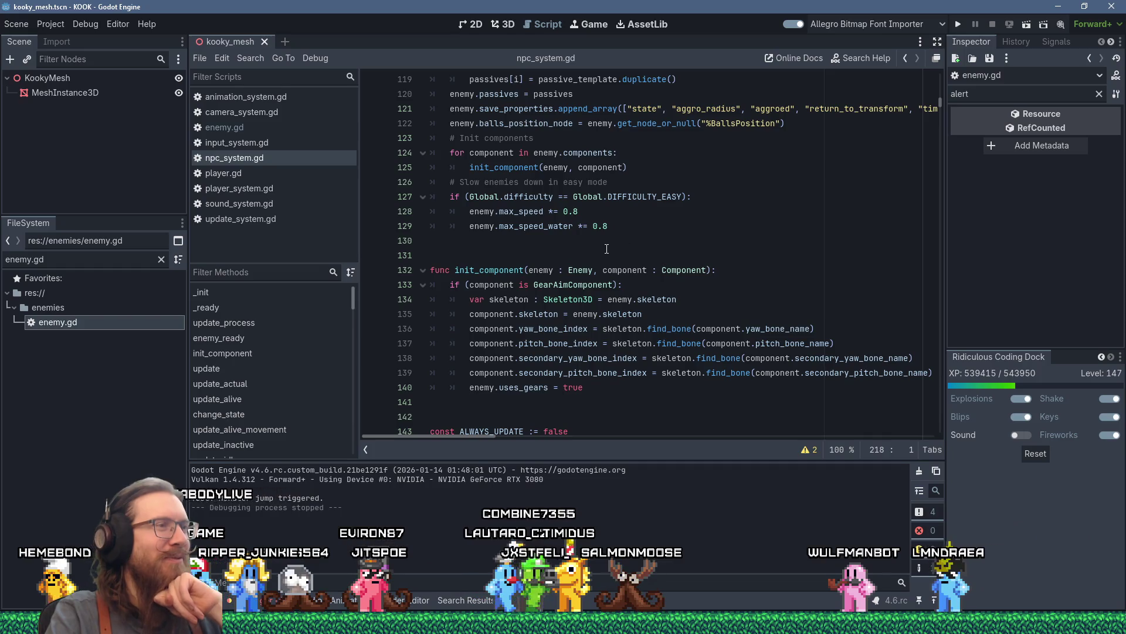
mouse_move(607, 249)
left_mouse_down()
mouse_move(724, 271)
mouse_move(731, 313)
left_mouse_up()
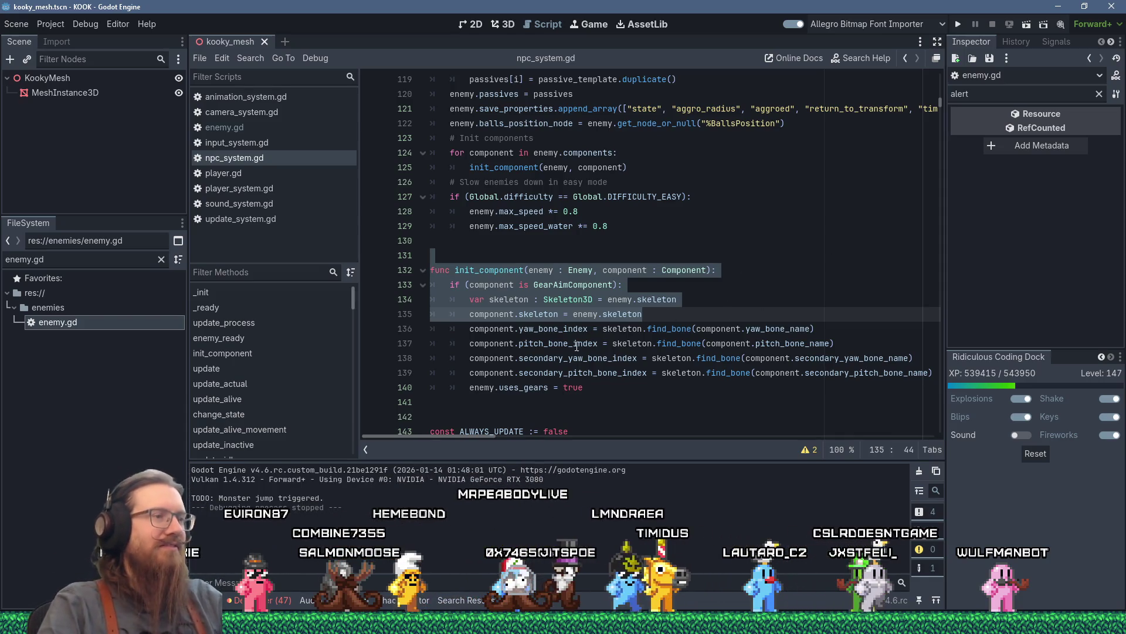
left_click(579, 405)
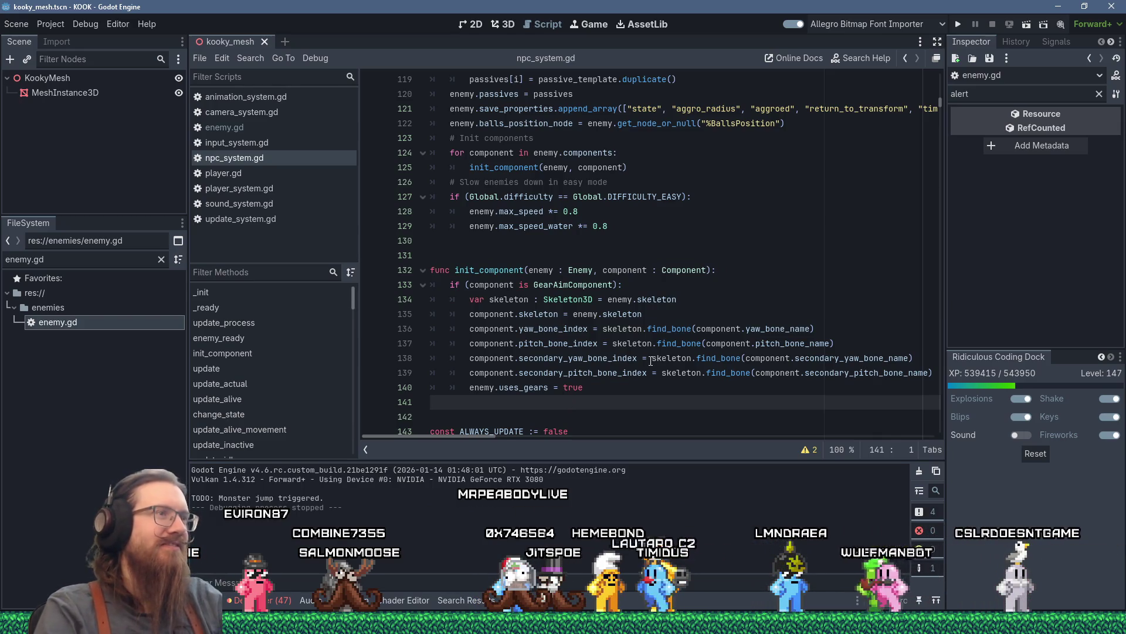
scroll(651, 361, "down", 5)
scroll(699, 335, "up", 9)
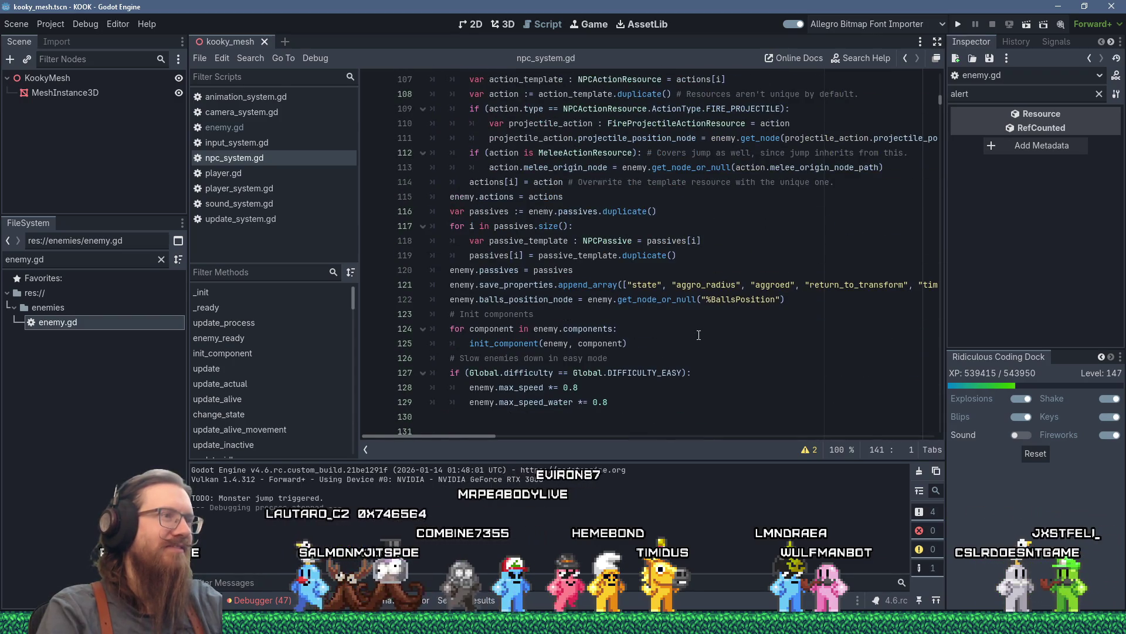
key("super")
key("super")
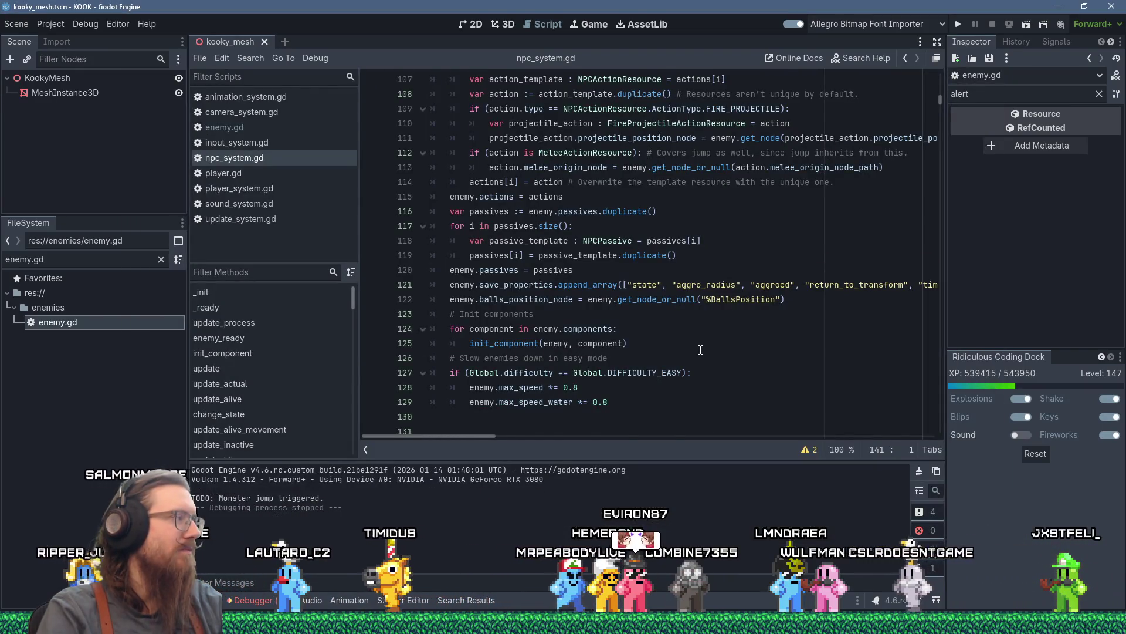
scroll(701, 346, "down", 5)
scroll(865, 287, "down", 9)
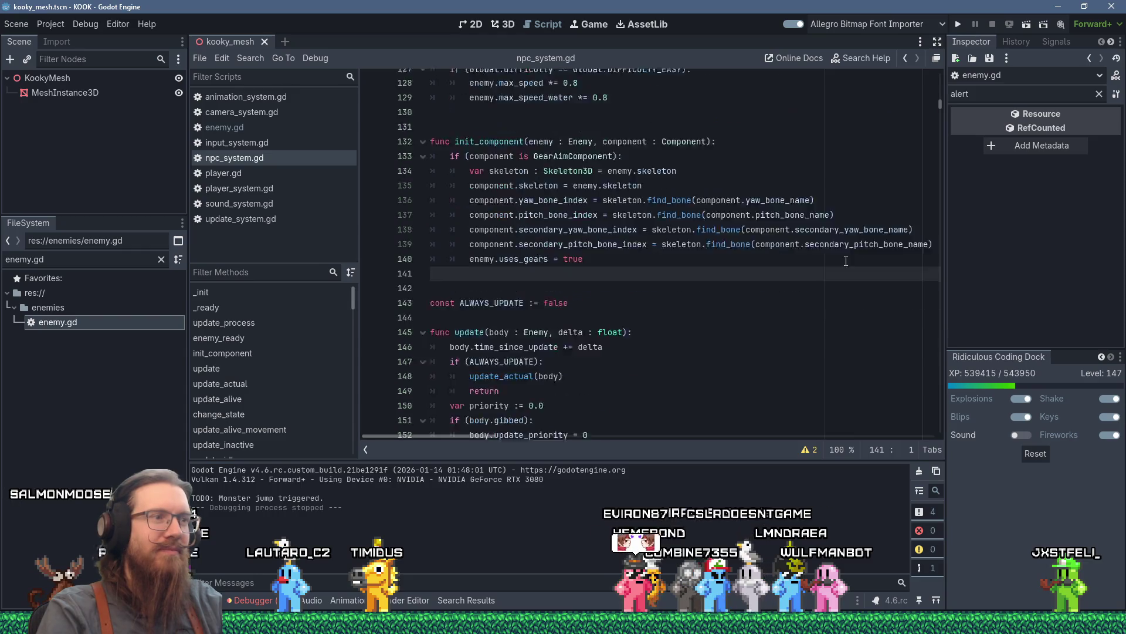
scroll(833, 254, "up", 11)
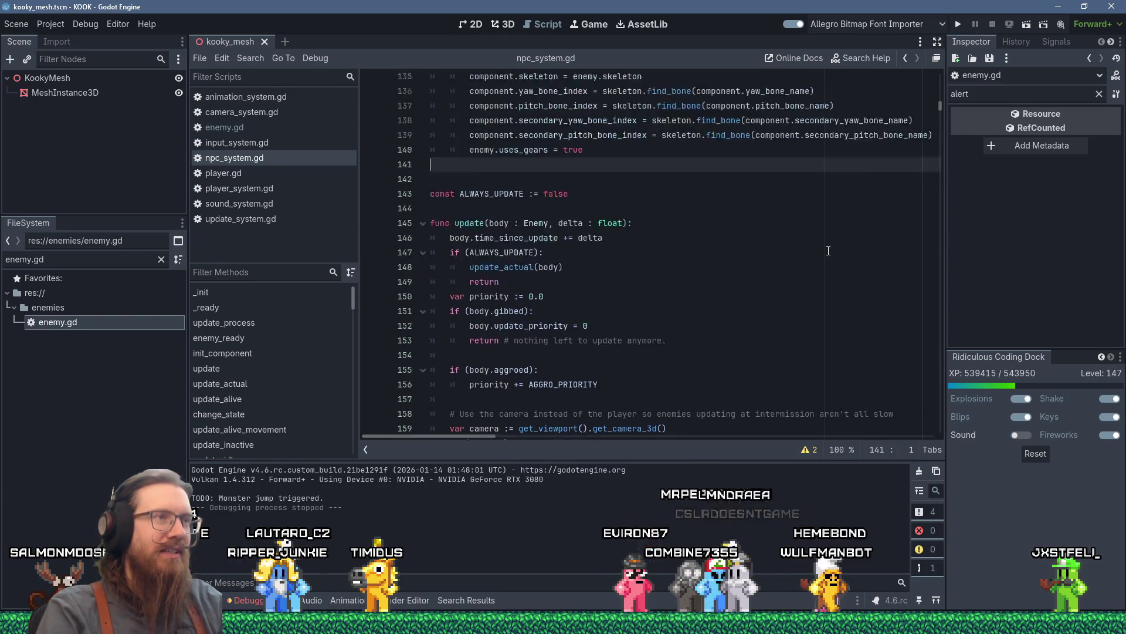
scroll(815, 255, "down", 20)
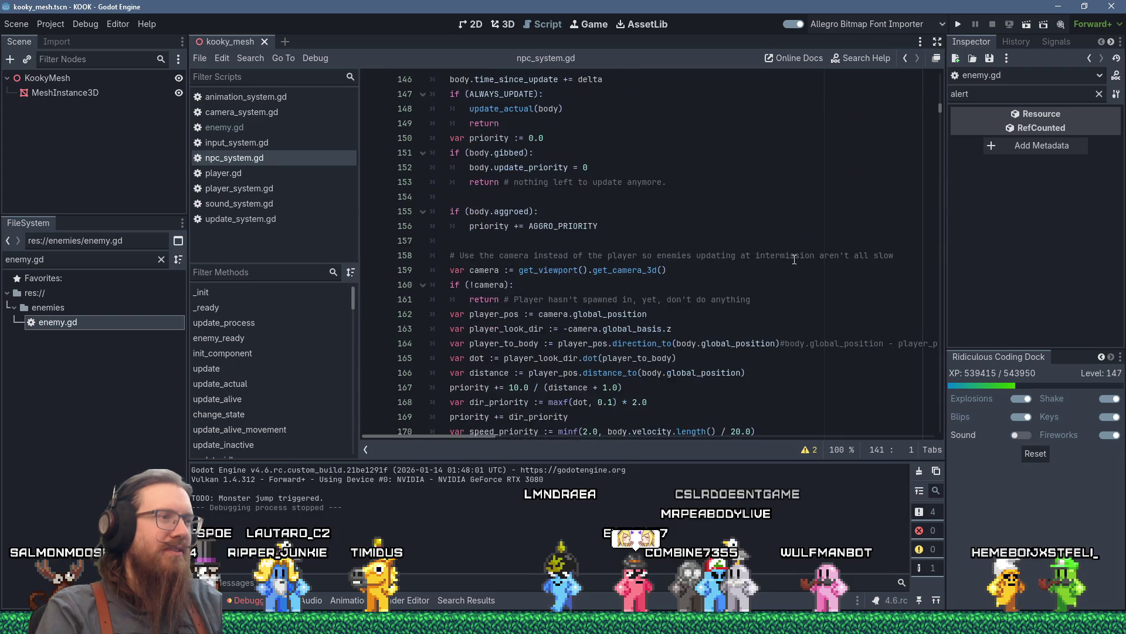
scroll(794, 264, "down", 20)
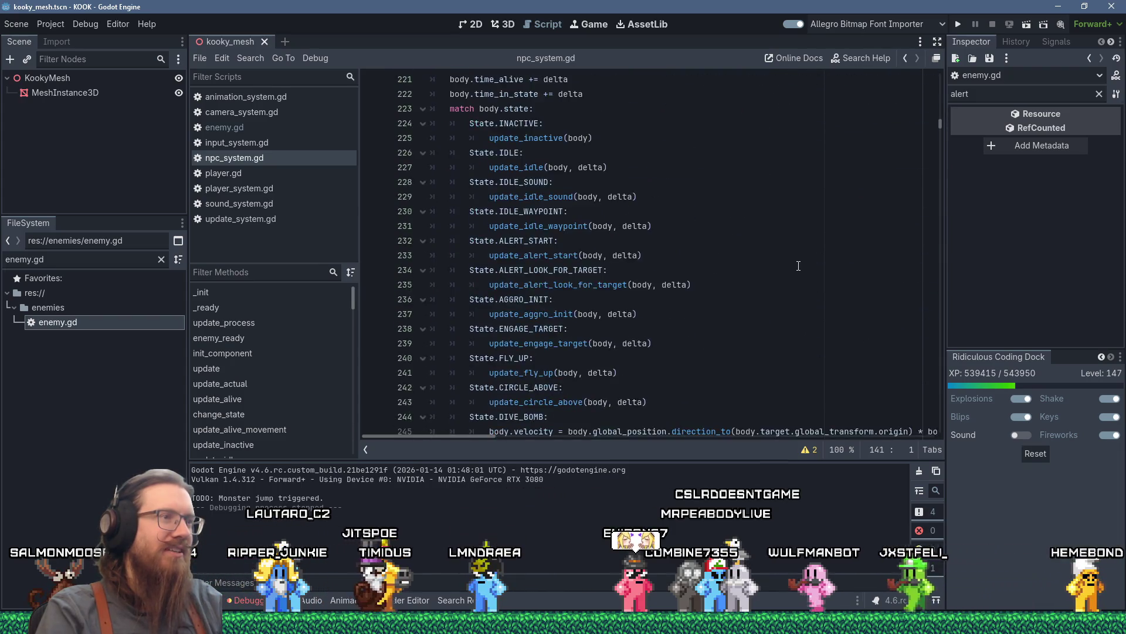
scroll(880, 205, "down", 5)
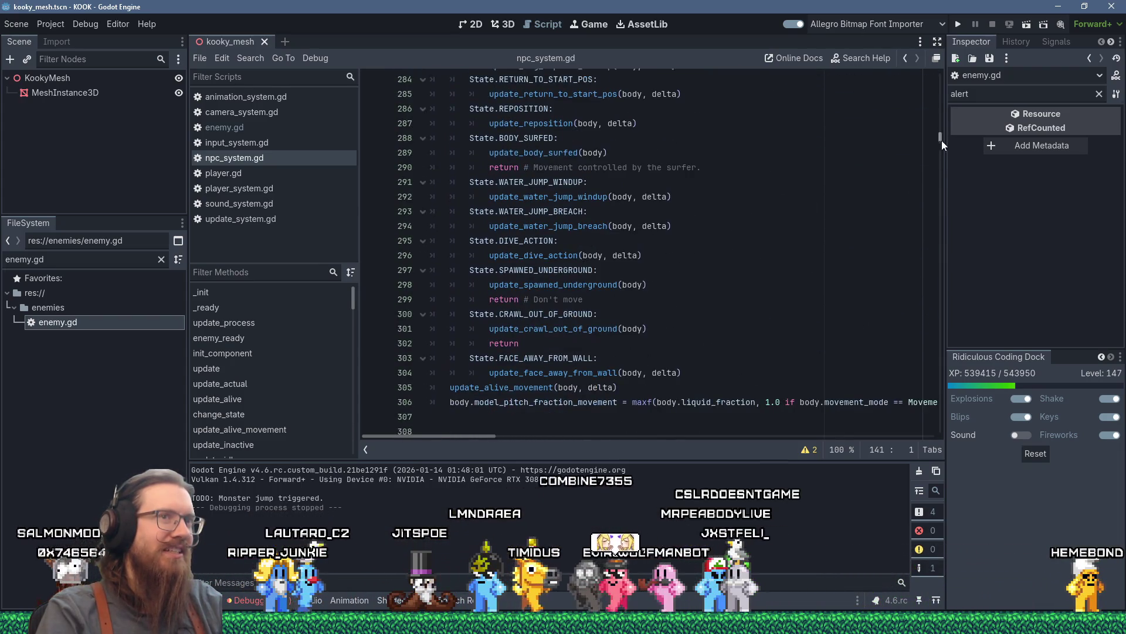
mouse_move(942, 140)
left_mouse_down()
mouse_move(938, 252)
mouse_move(962, 421)
mouse_move(952, 405)
mouse_move(969, 420)
left_mouse_up()
Search npc_system.gd for get_camera, undoing the stray text typed into the code.
scroll(897, 337, "down", 1)
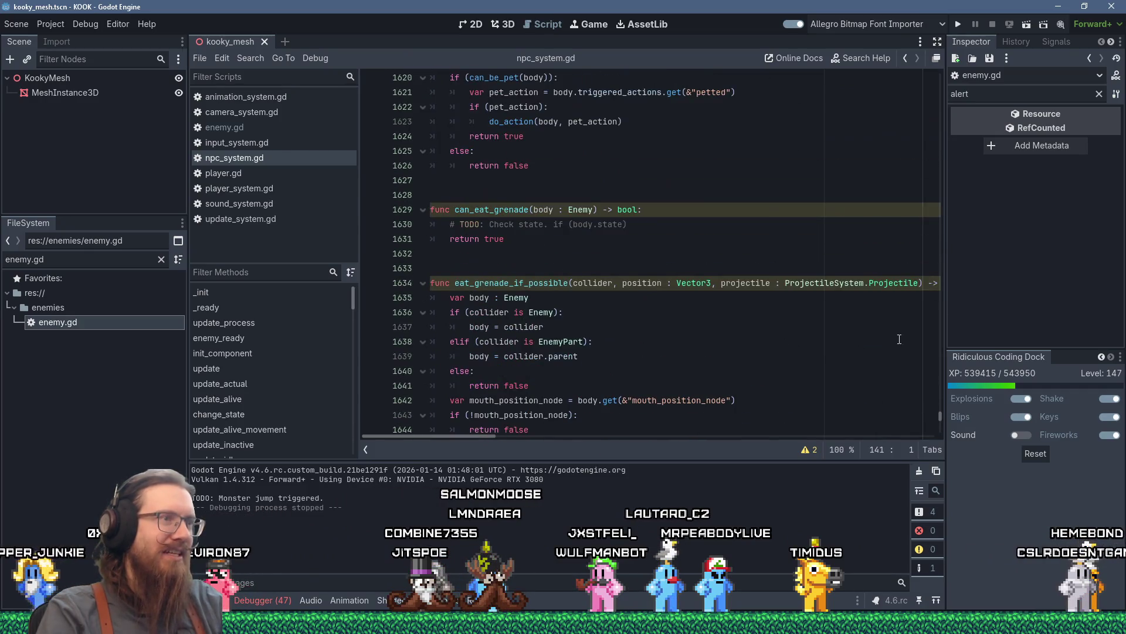
left_click(897, 337)
type("g")
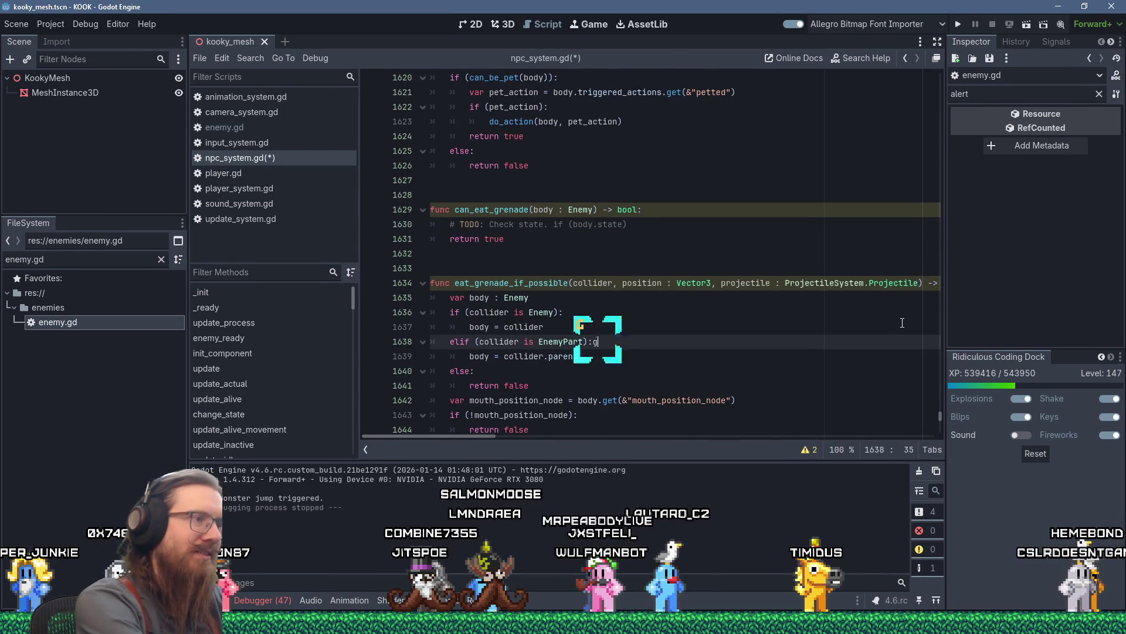
type("et_c")
key("ctrl+f")
key("ctrl+z")
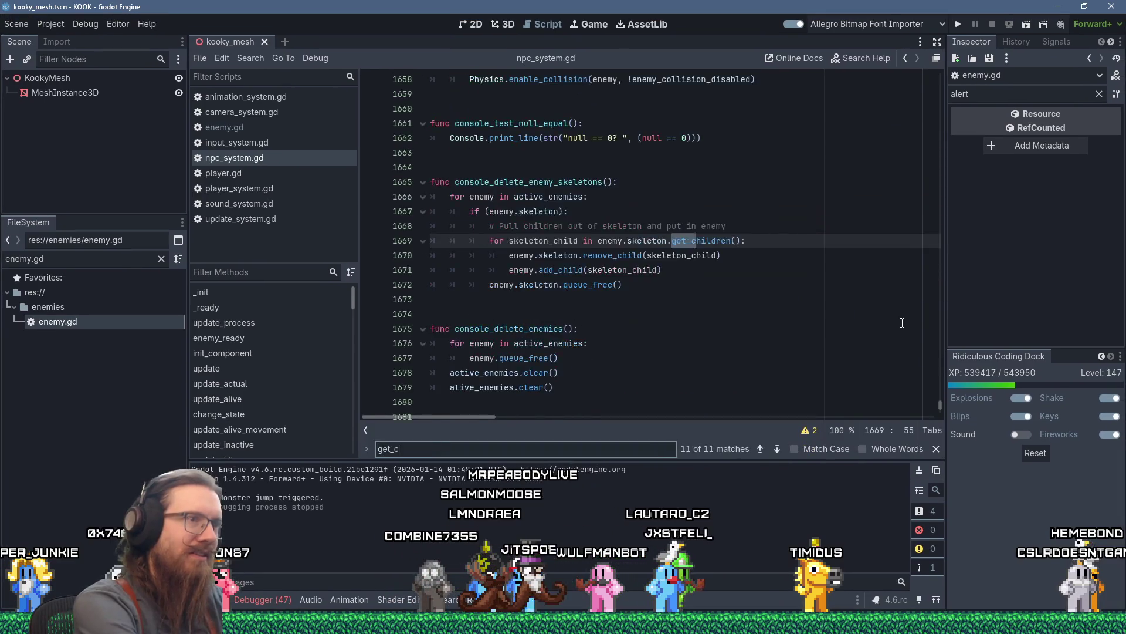
type("amera")
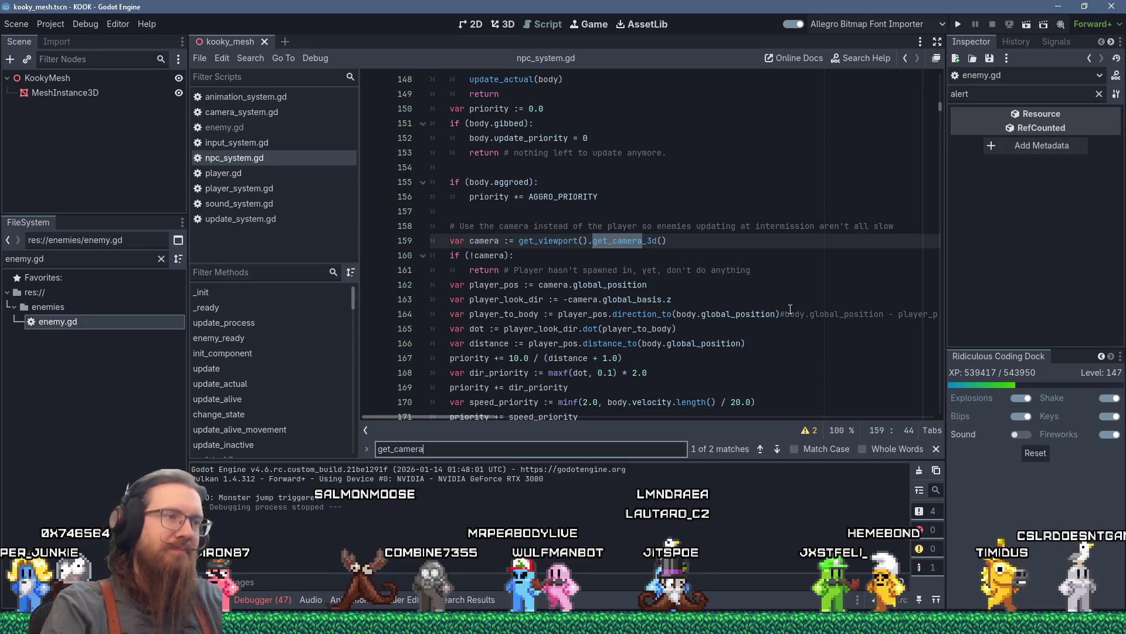
Place the caret on the player_pos line, then scroll the script back to the top.
left_click(680, 280)
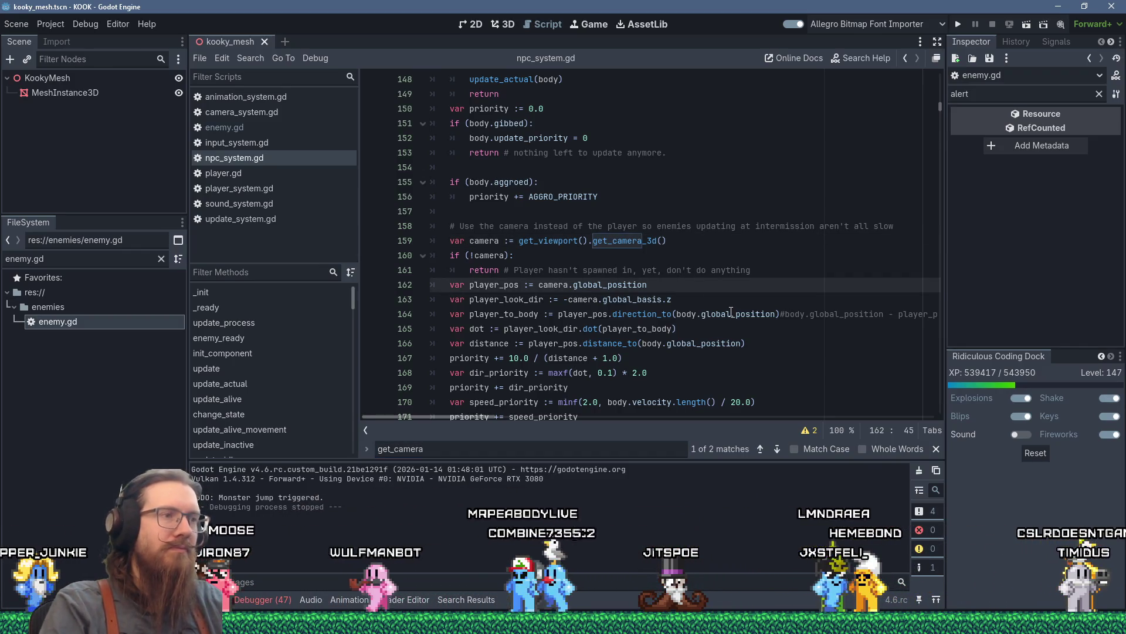
mouse_move(731, 311)
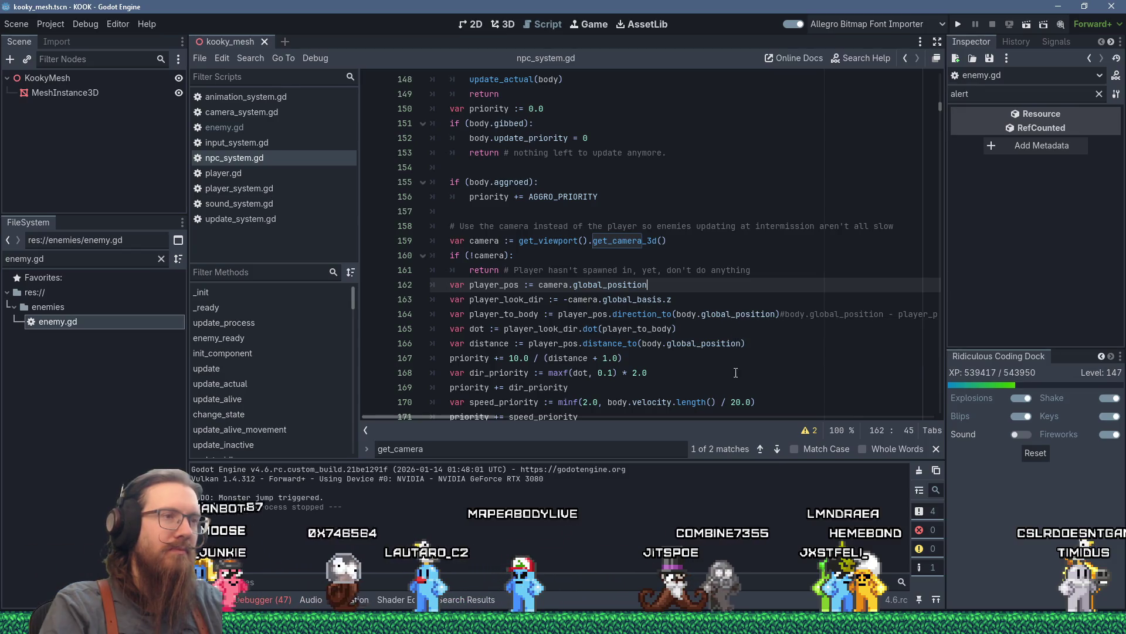
scroll(677, 367, "down", 1)
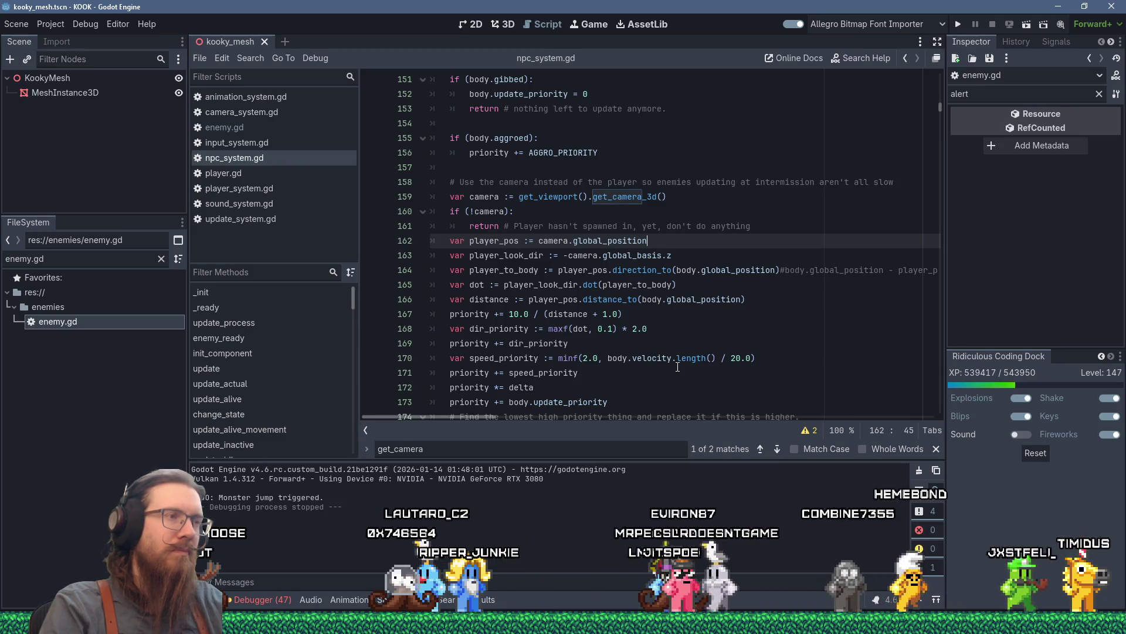
scroll(678, 366, "up", 3)
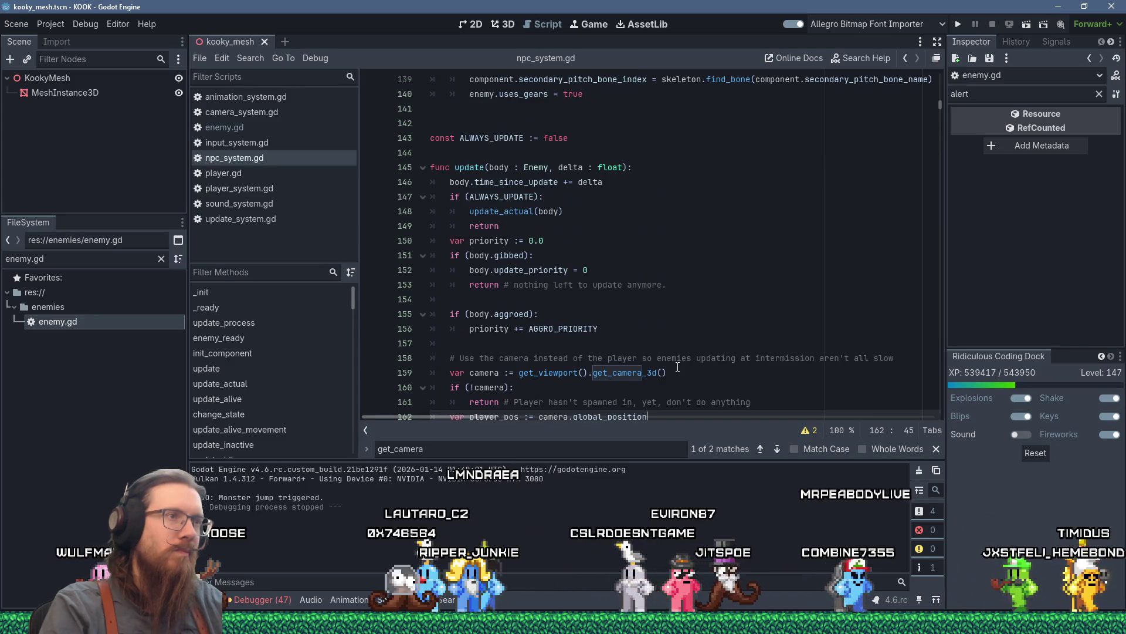
scroll(677, 367, "down", 12)
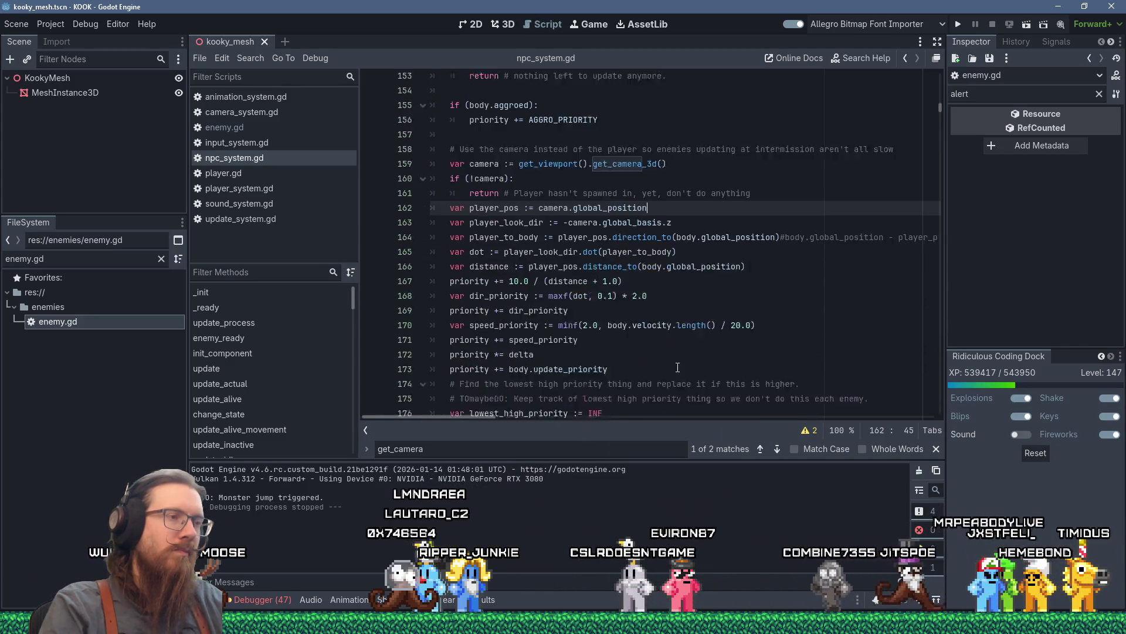
scroll(678, 367, "up", 20)
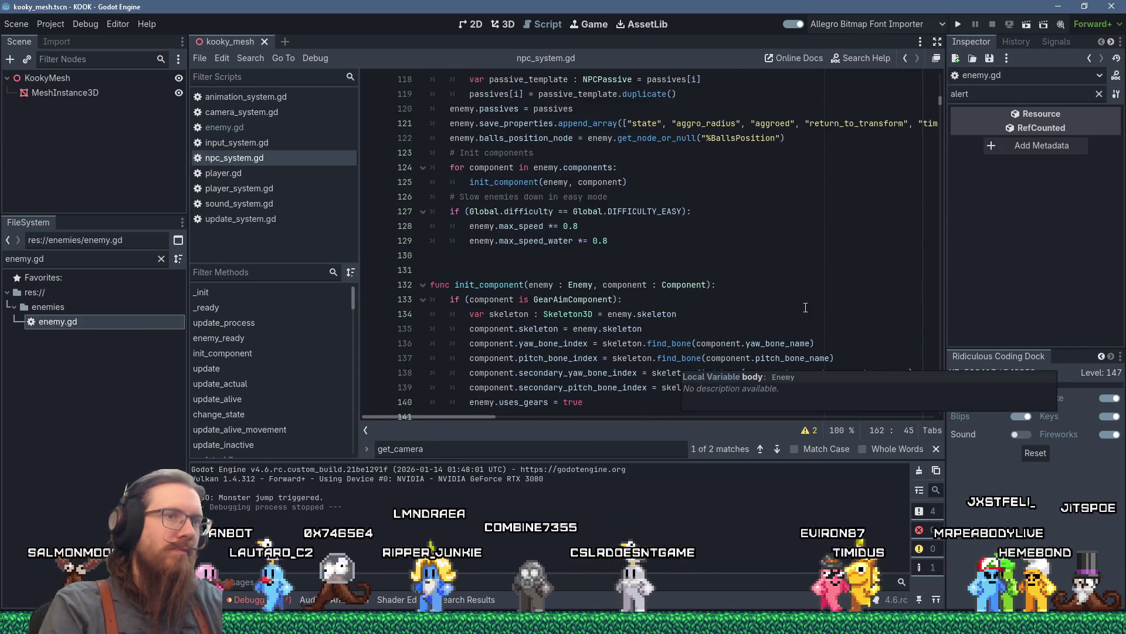
left_click_drag(941, 100, 939, 75)
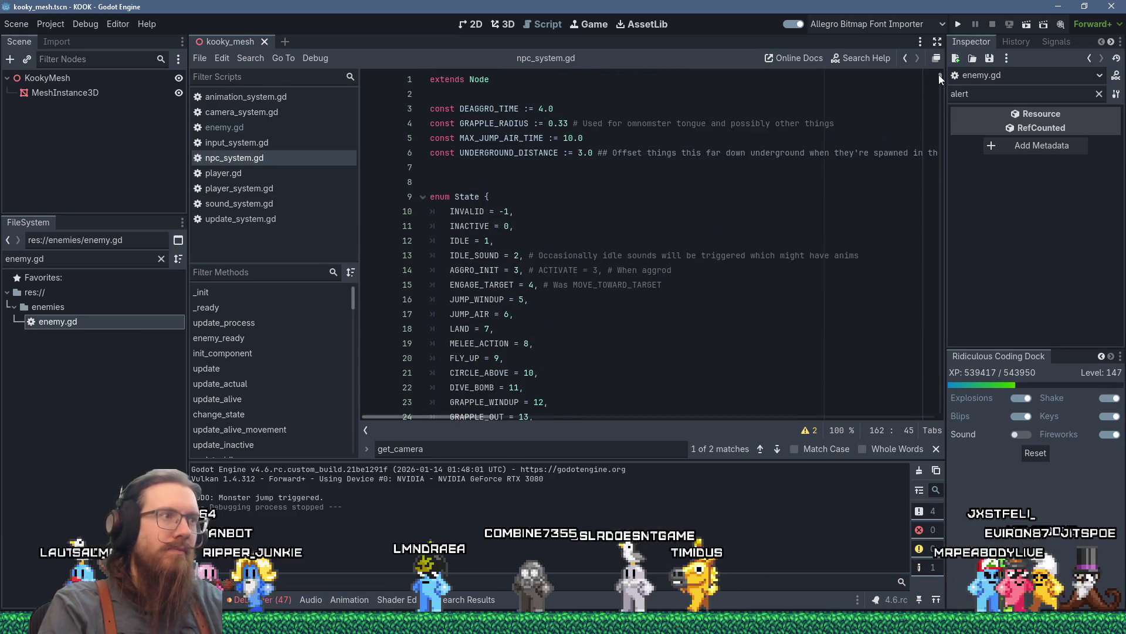
scroll(701, 339, "down", 12)
scroll(701, 339, "down", 13)
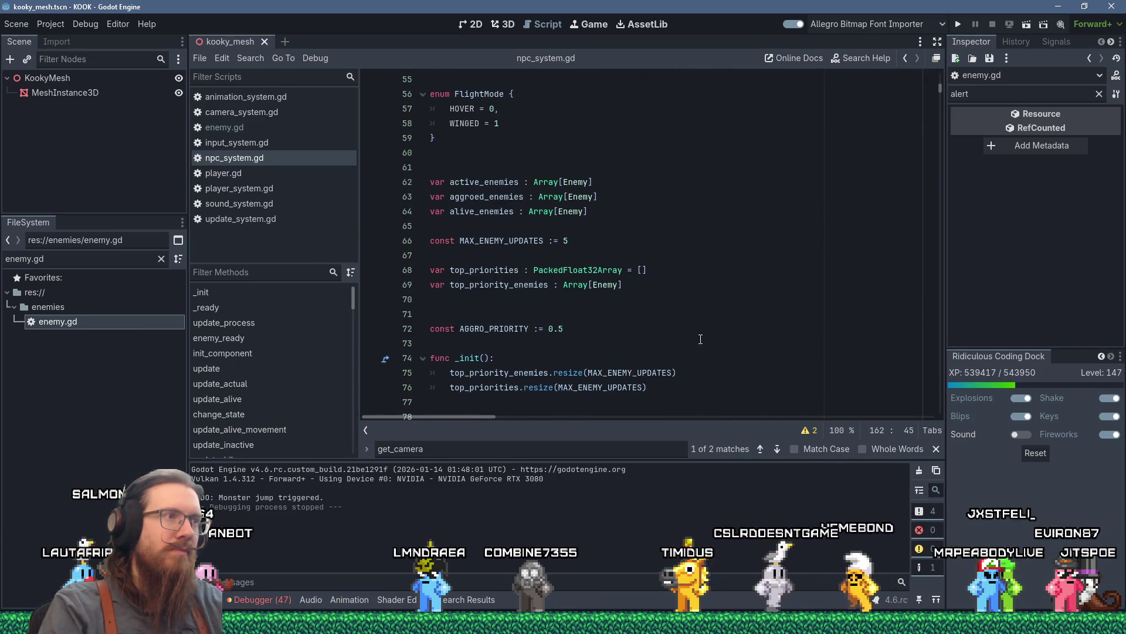
scroll(700, 337, "down", 3)
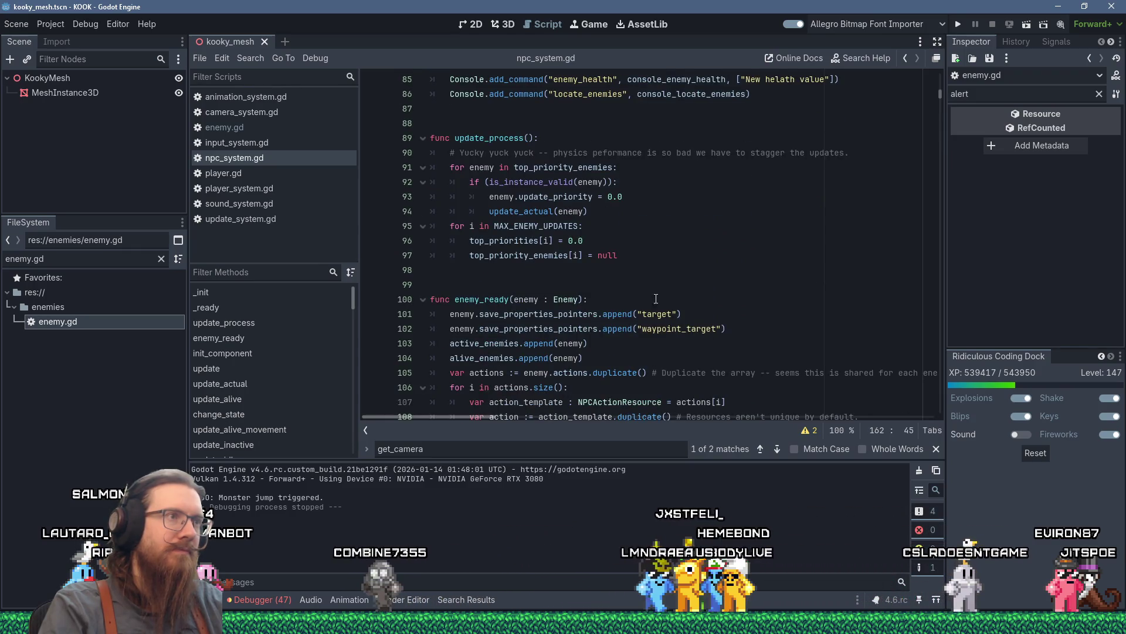
left_click(581, 123)
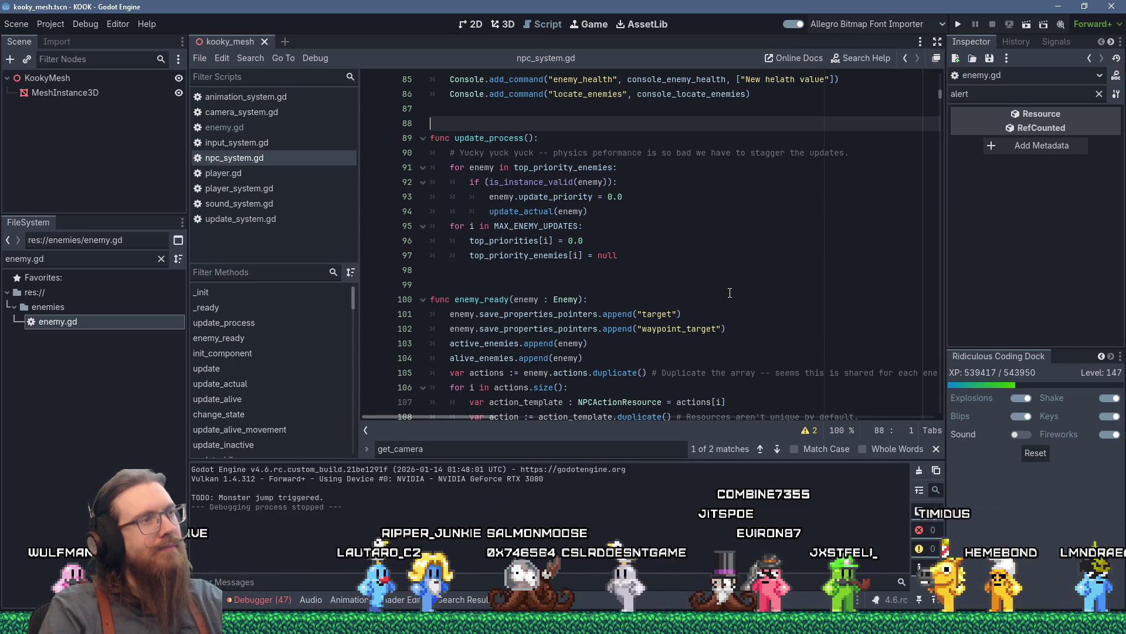
double_click(543, 228)
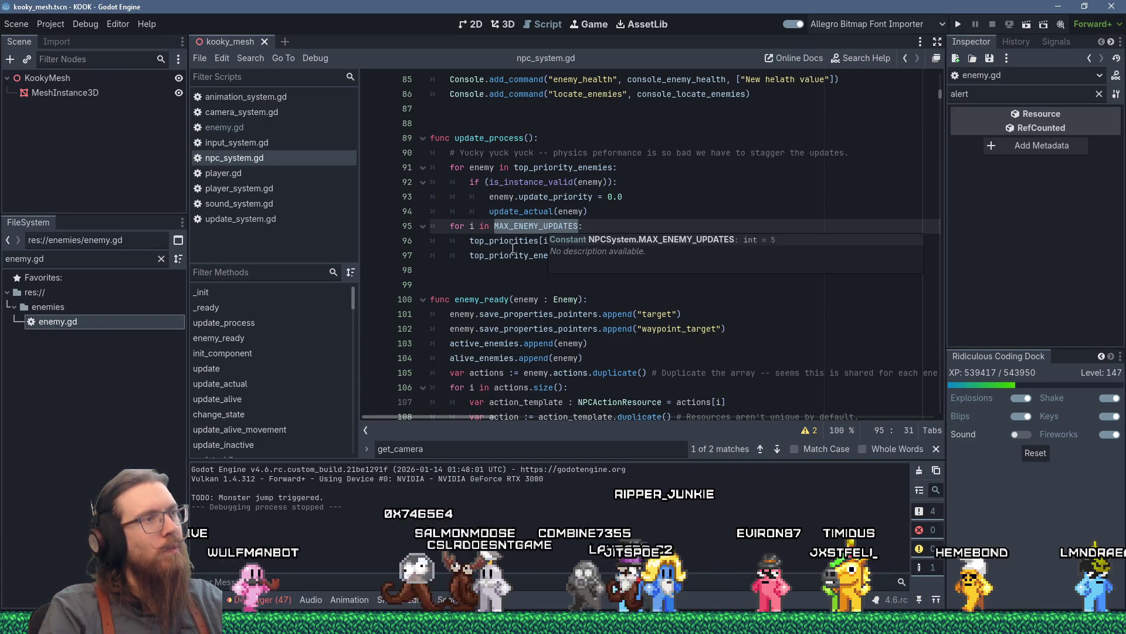
scroll(504, 286, "up", 8)
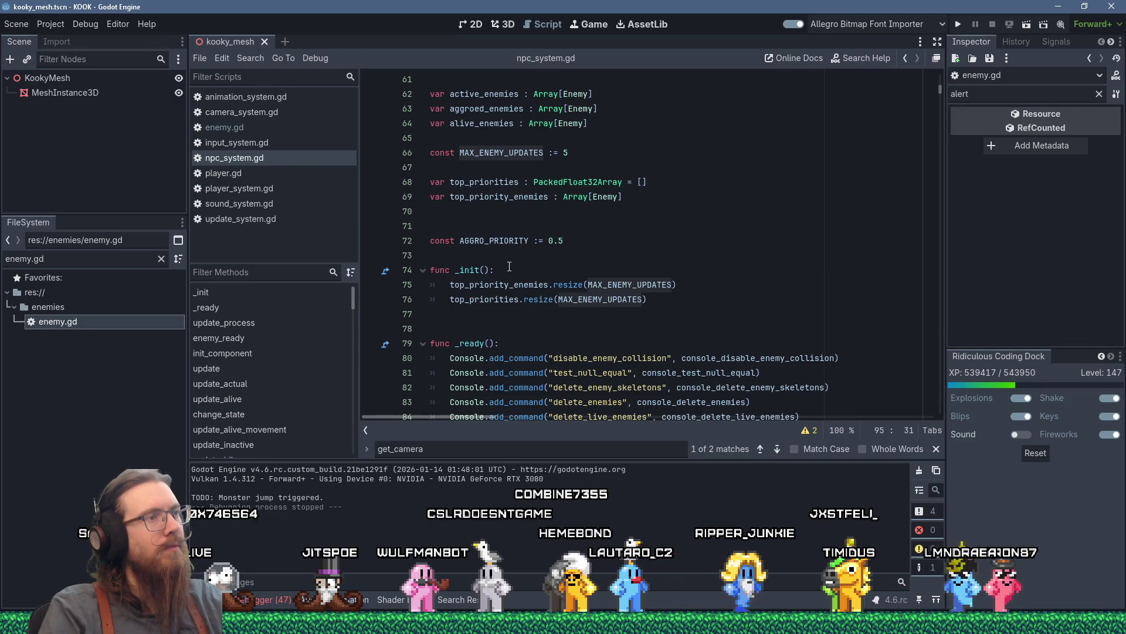
left_click(509, 267)
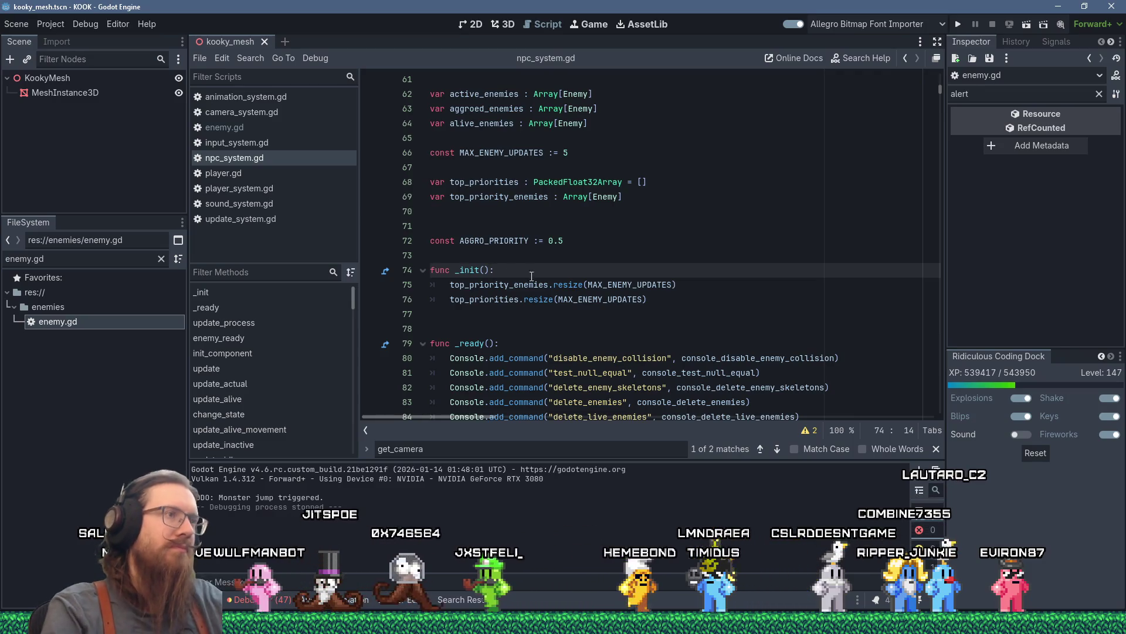
scroll(521, 244, "down", 5)
scroll(521, 244, "down", 10)
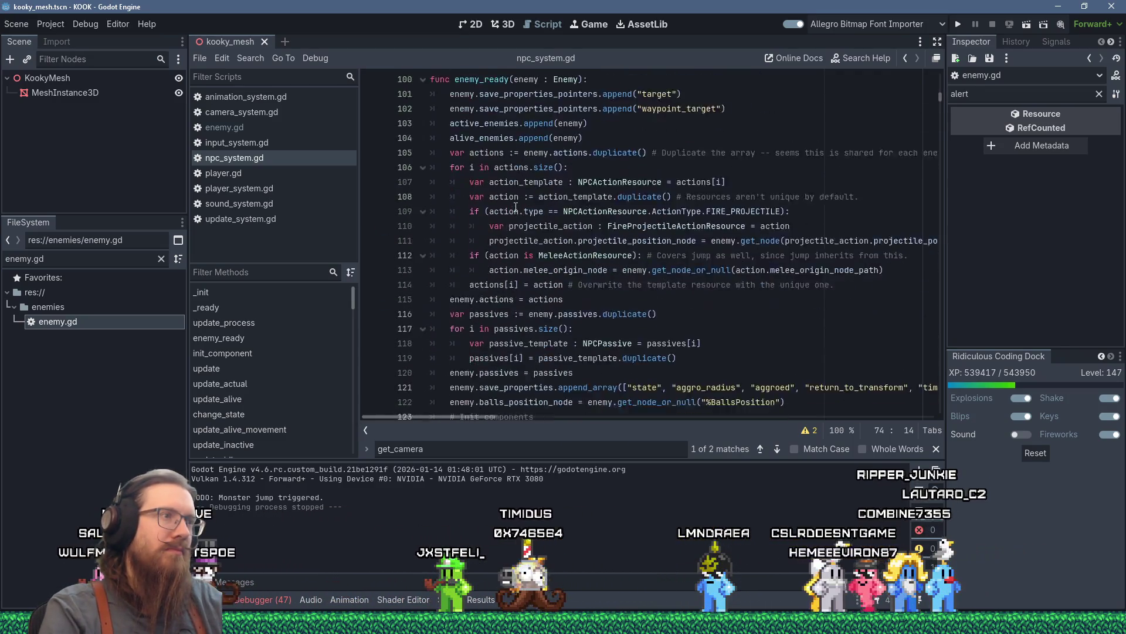
scroll(515, 199, "down", 4)
scroll(591, 216, "up", 10)
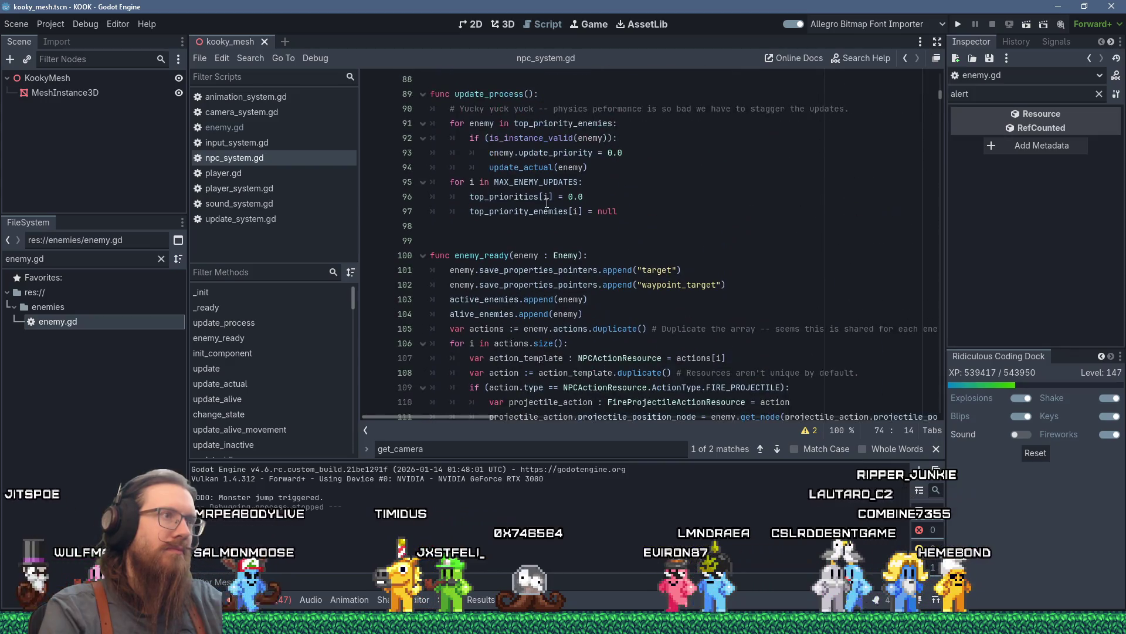
scroll(591, 216, "up", 2)
left_click(620, 316)
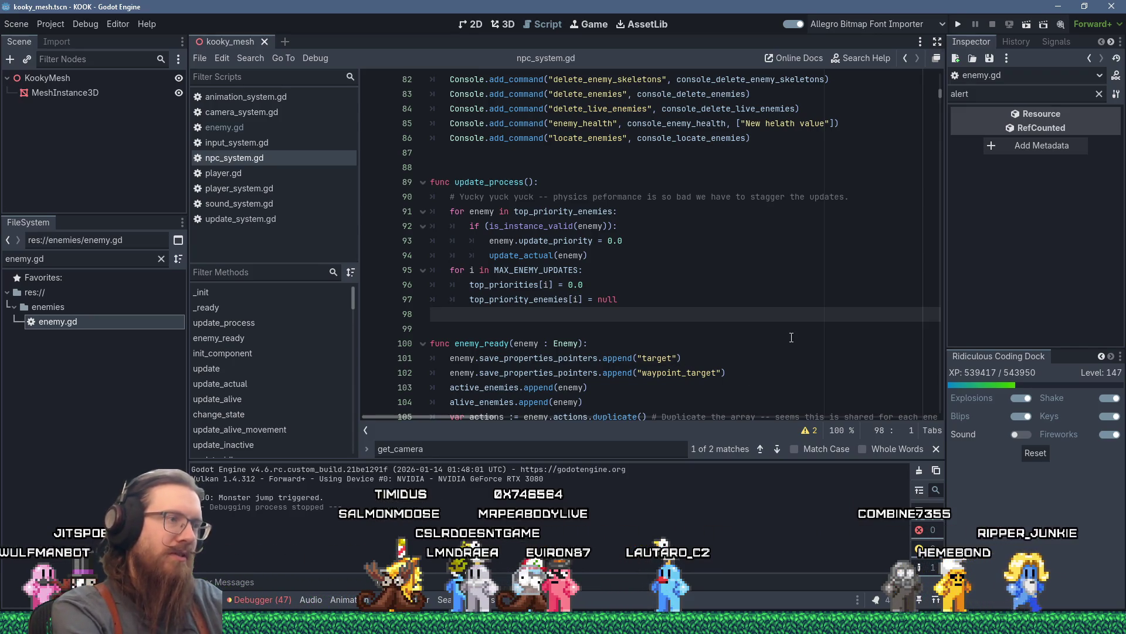
scroll(722, 276, "down", 2)
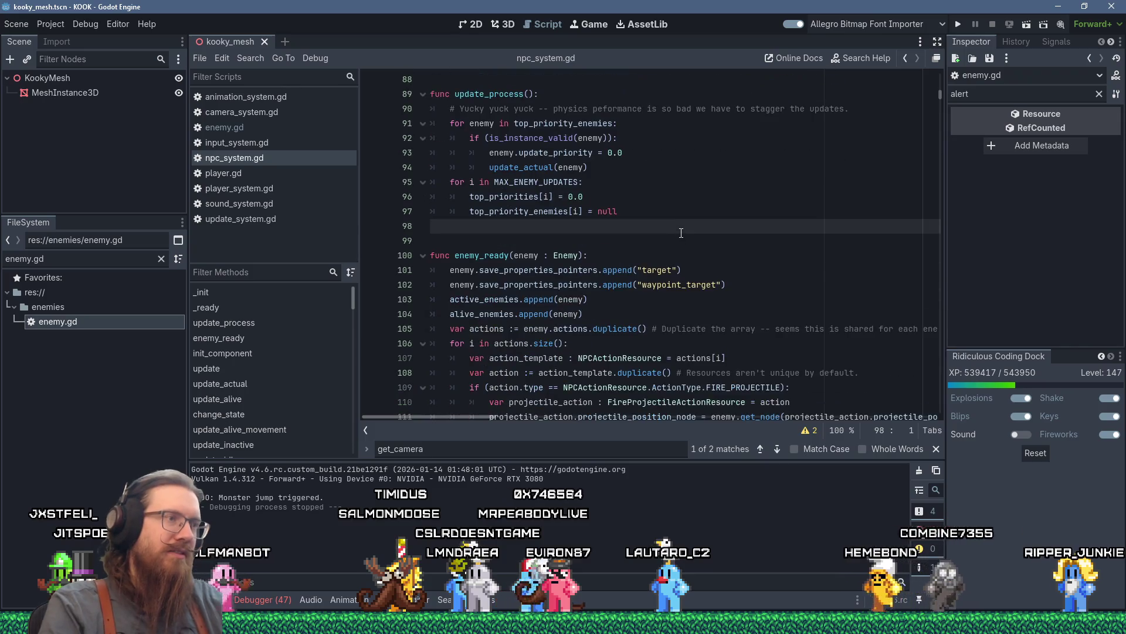
scroll(633, 218, "up", 3)
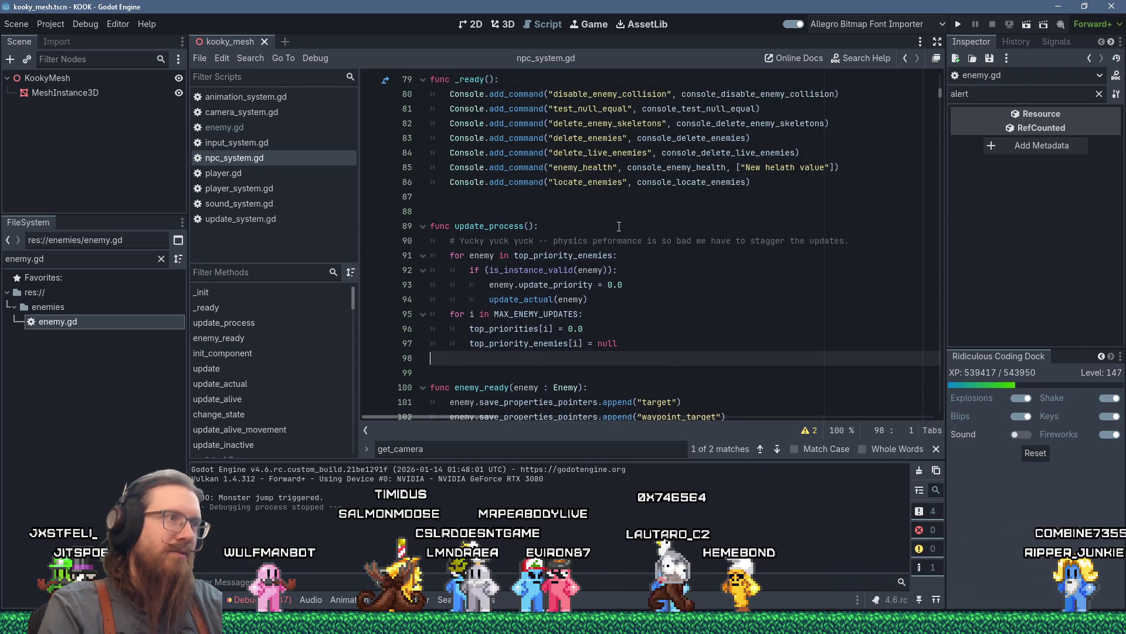
left_click(566, 207)
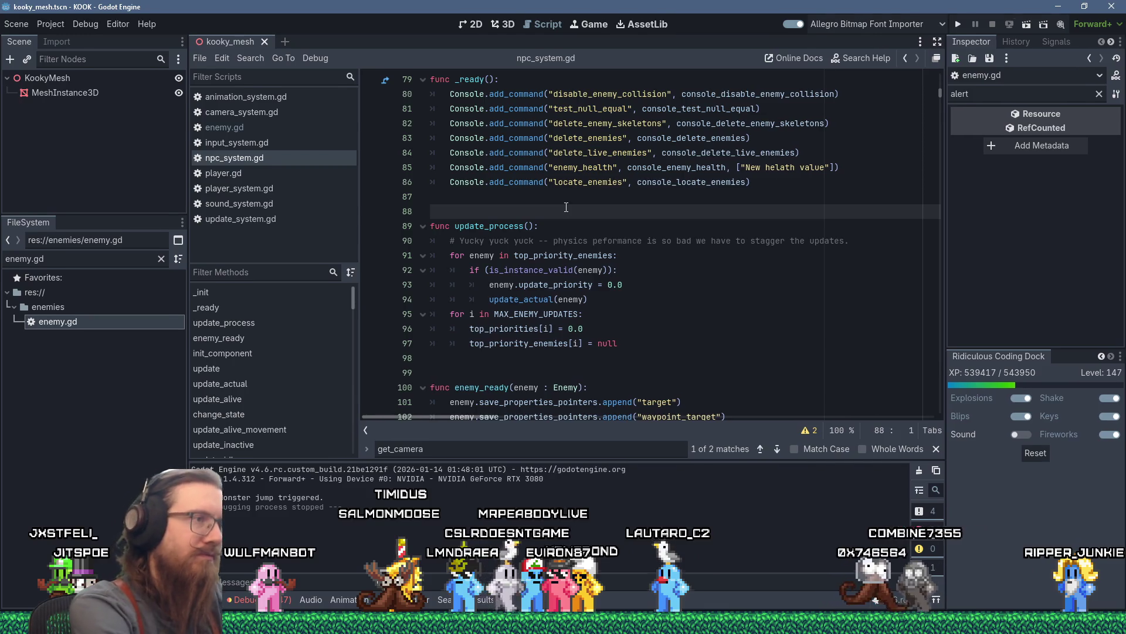
Declare var drew_debug := false and reset drew_debug to false in update_process.
type("var draw_s")
type(":= false")
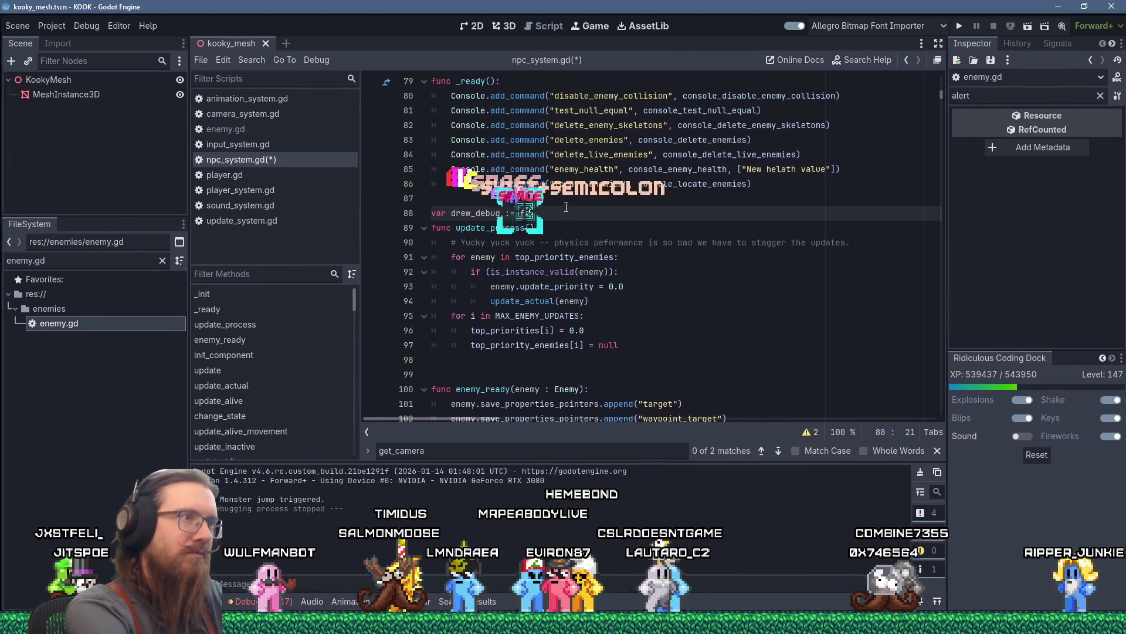
key("Return")
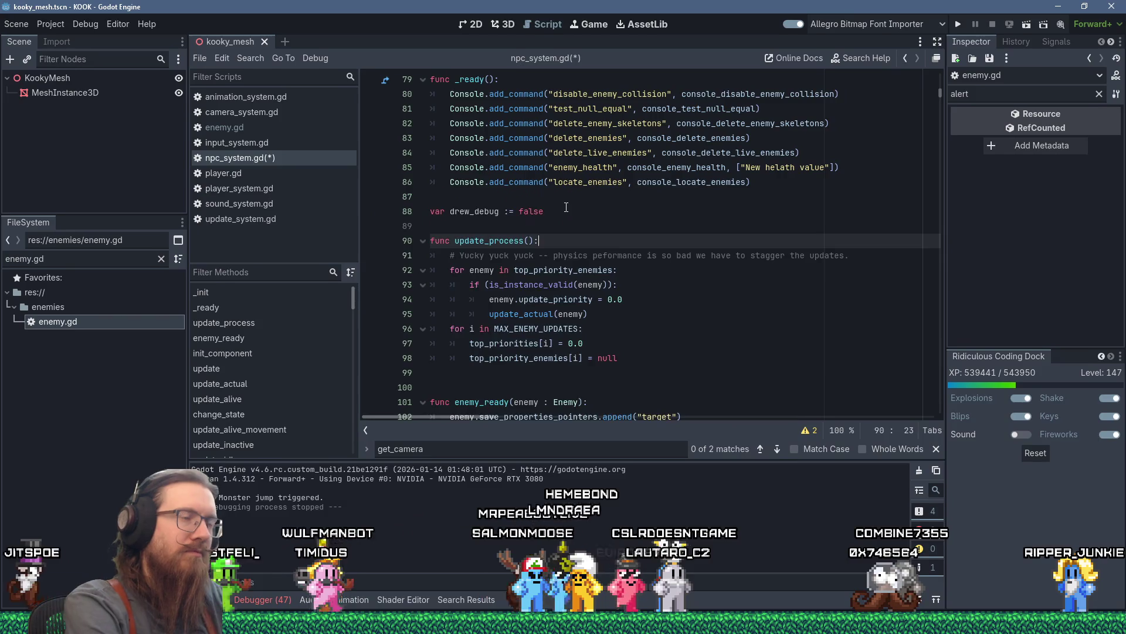
key("Return")
type("drew_debug-")
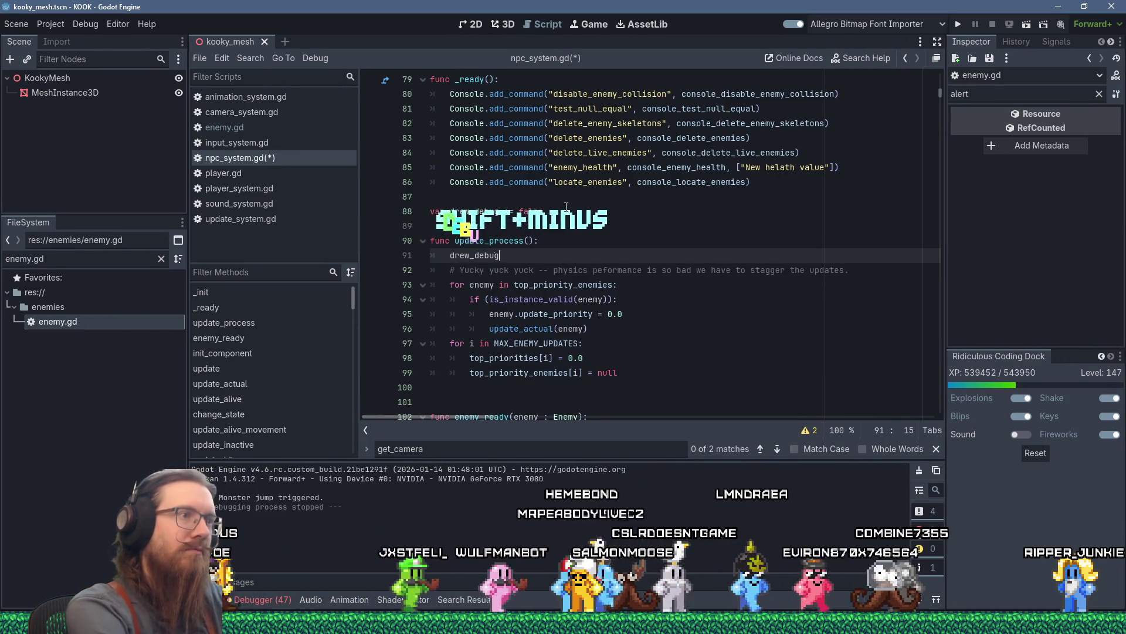
key("BackSpace")
type("= false")
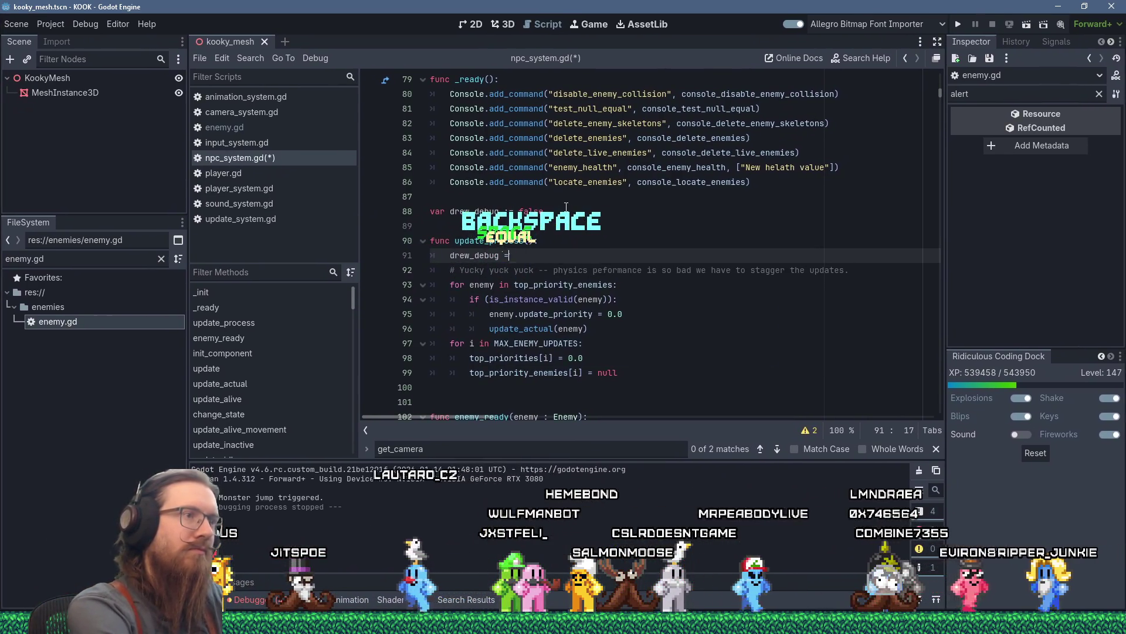
Add an if (!drew_debug): block calling Debug.draw_line_permanent above the player_pos line.
scroll(561, 281, "down", 20)
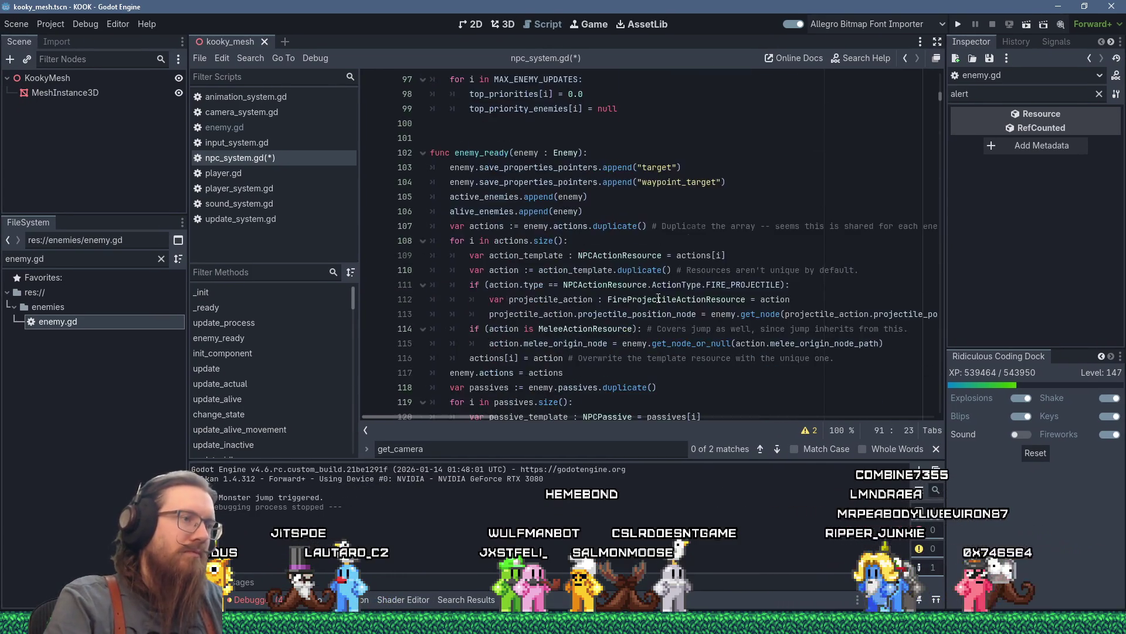
scroll(563, 281, "down", 1)
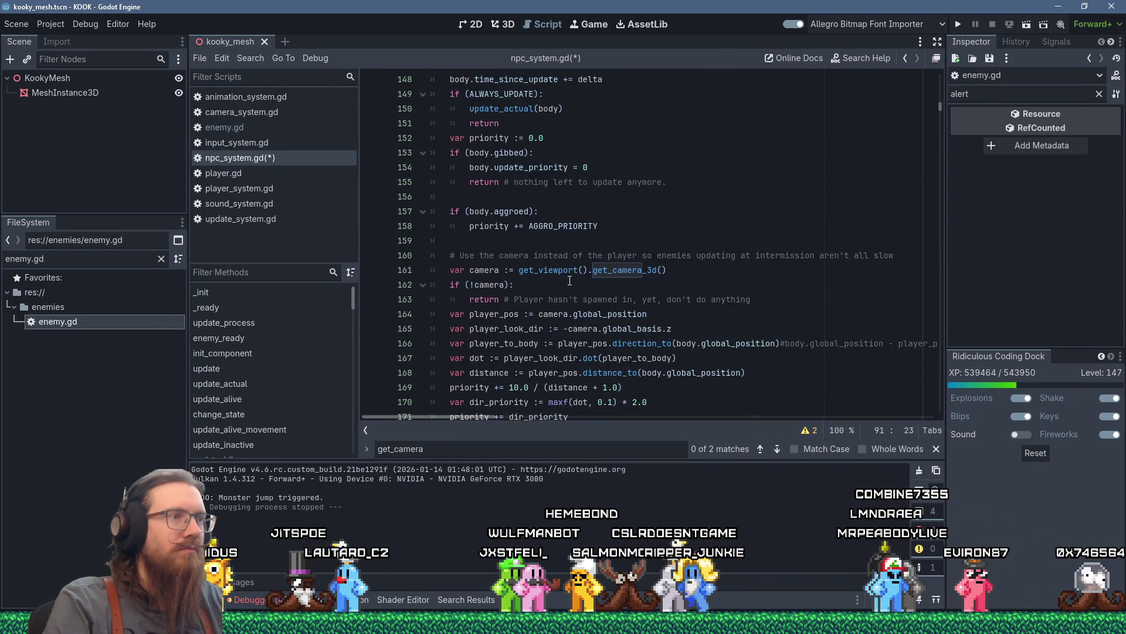
scroll(563, 279, "down", 1)
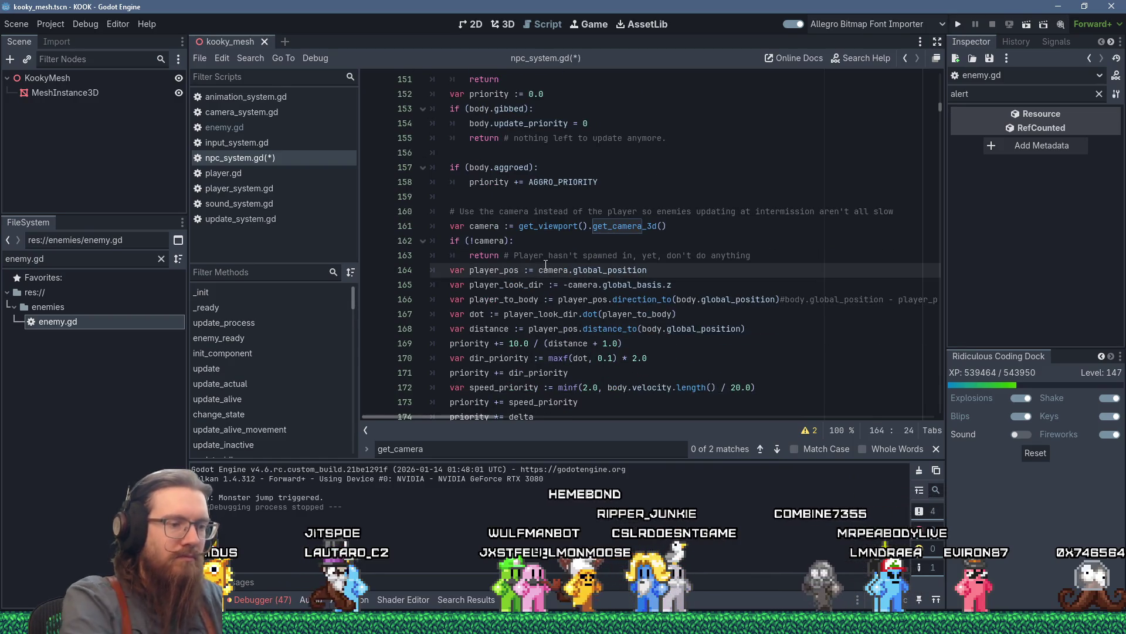
key("ctrl+shift+Return")
type("if (!c")
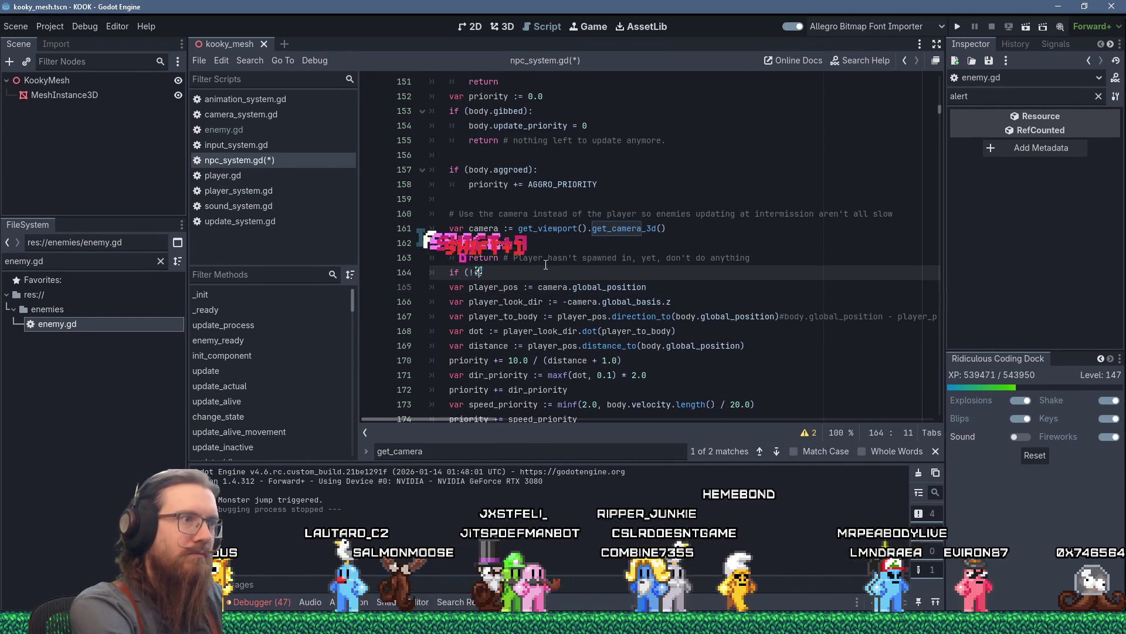
type("!drew_debug")
key("End")
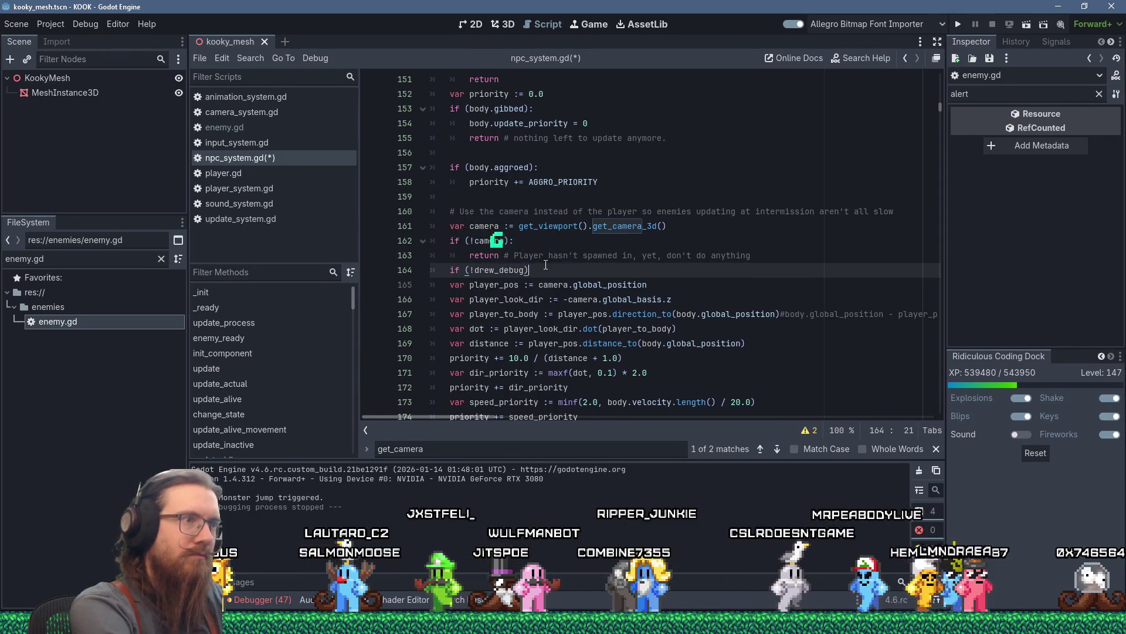
type(":")
key("Return")
type("Debug.")
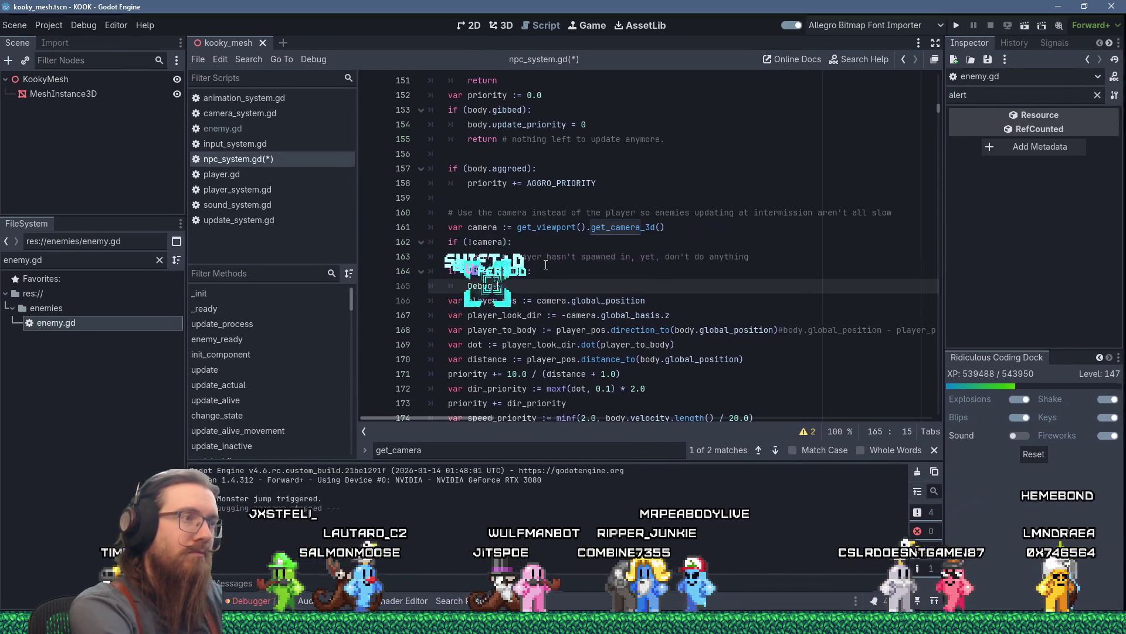
type("draw_line_pe")
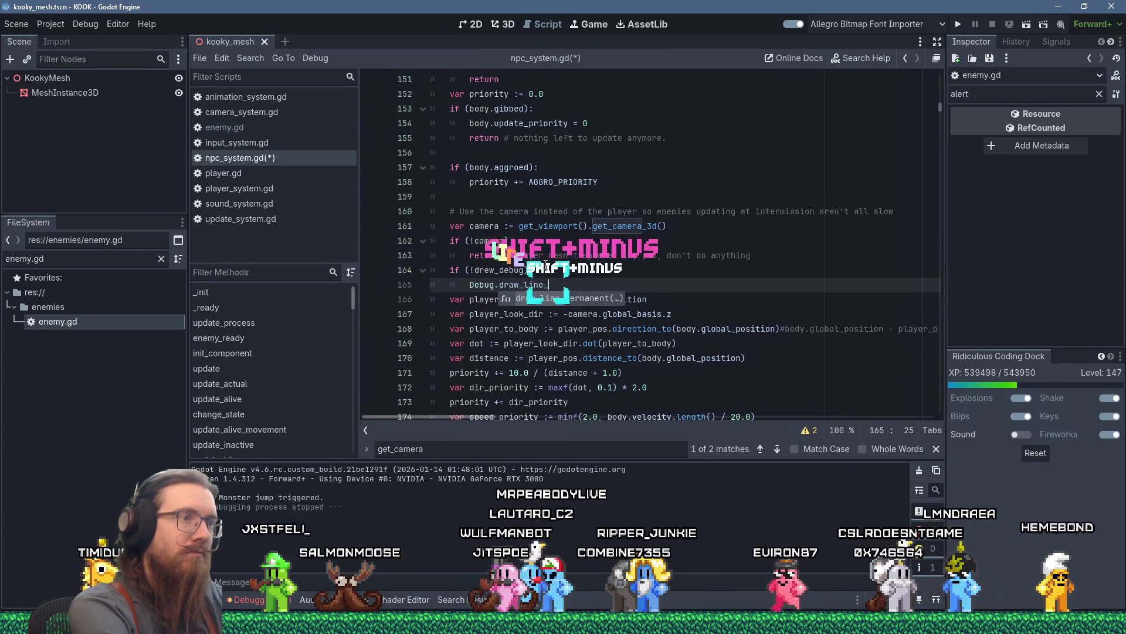
key("Return")
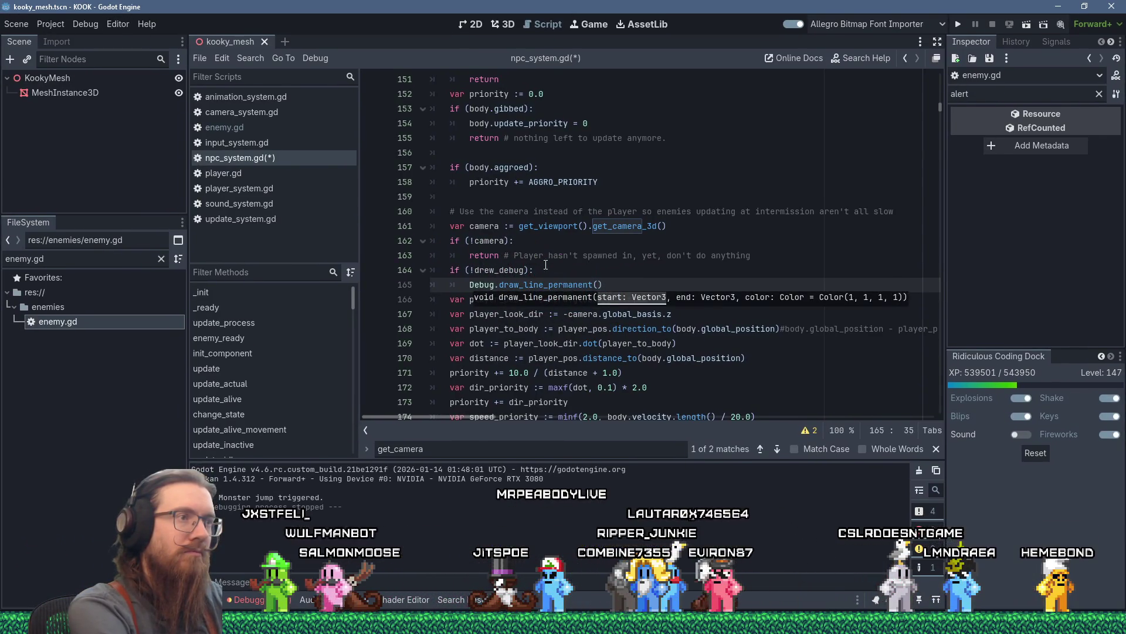
key("Escape")
Move the unfinished debug block to just after the player_look_dir line.
key("Up")
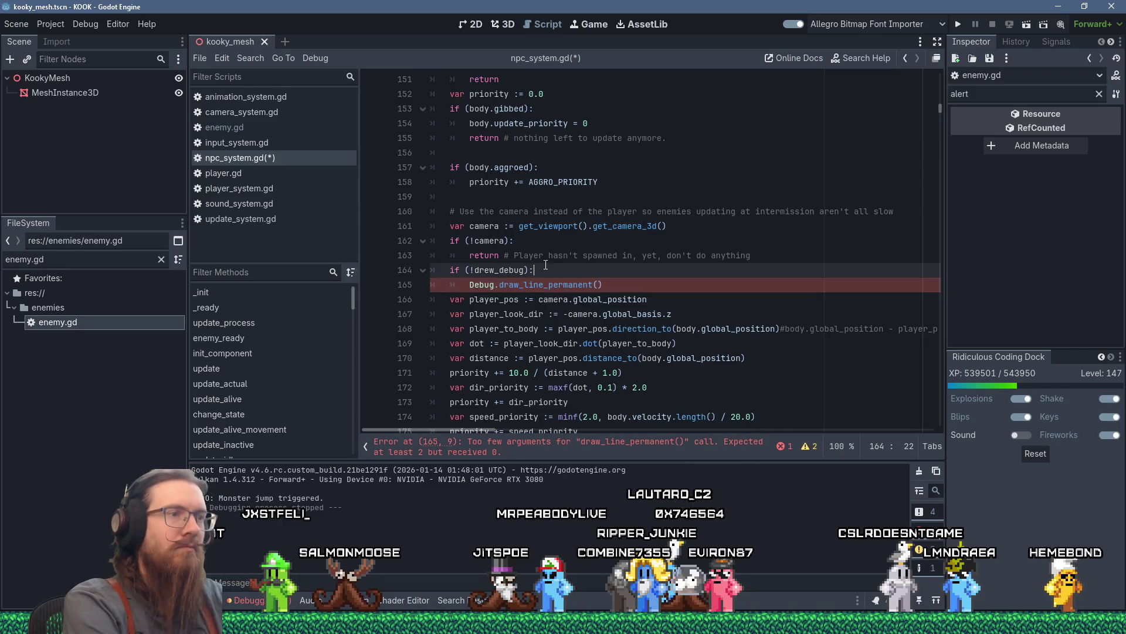
key("Down")
key("Up")
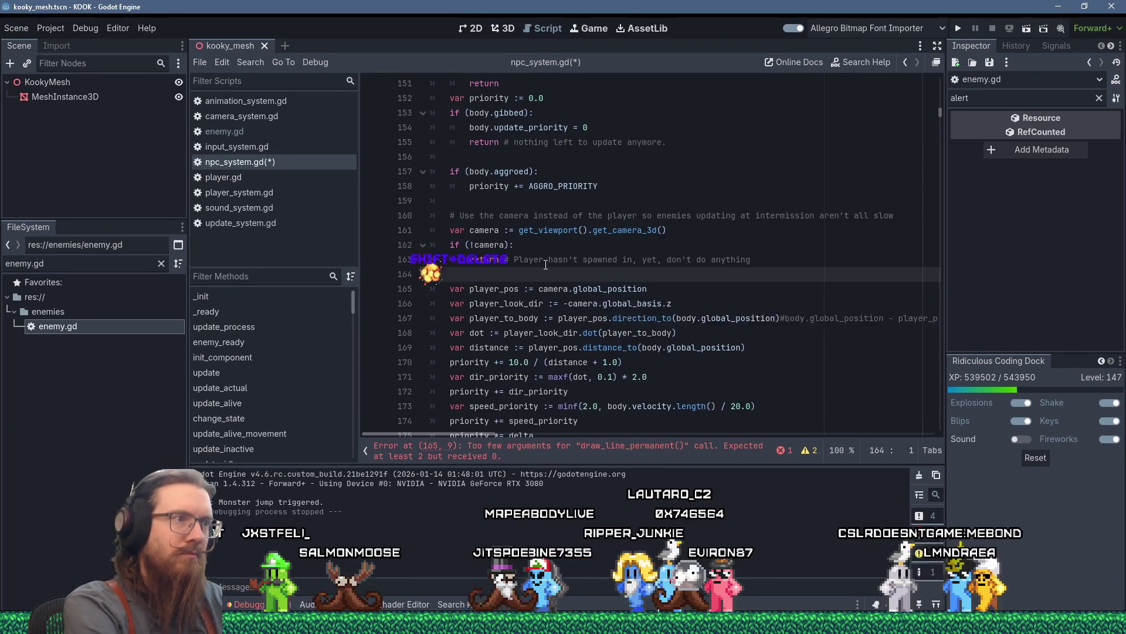
key("BackSpace")
key("BackSpace")
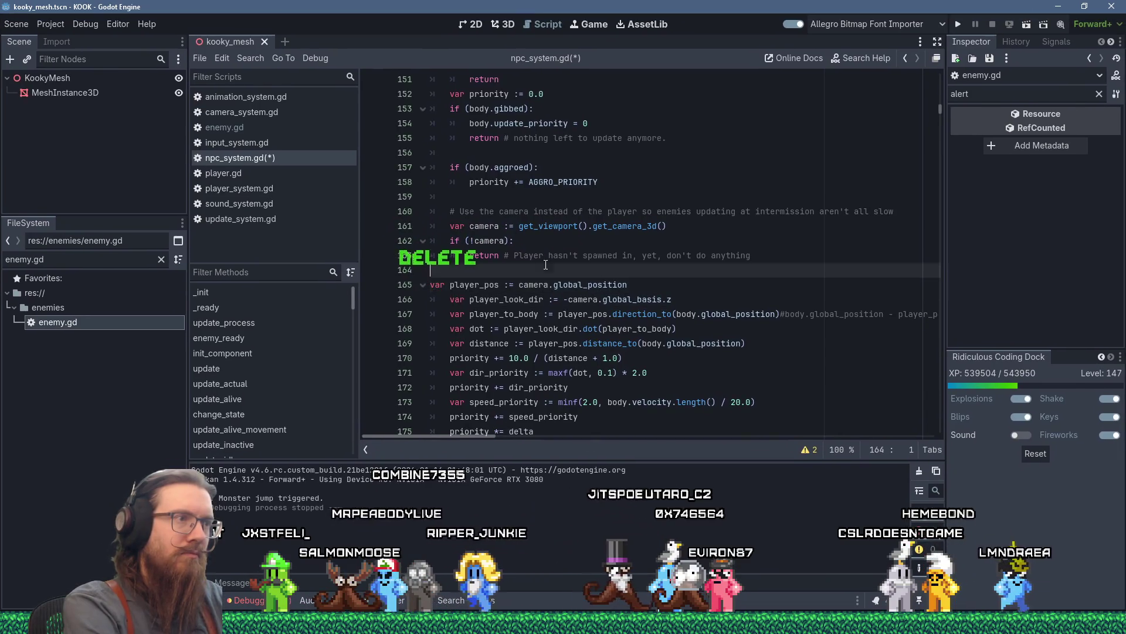
type("var")
key("Down")
key("Down")
key("Home")
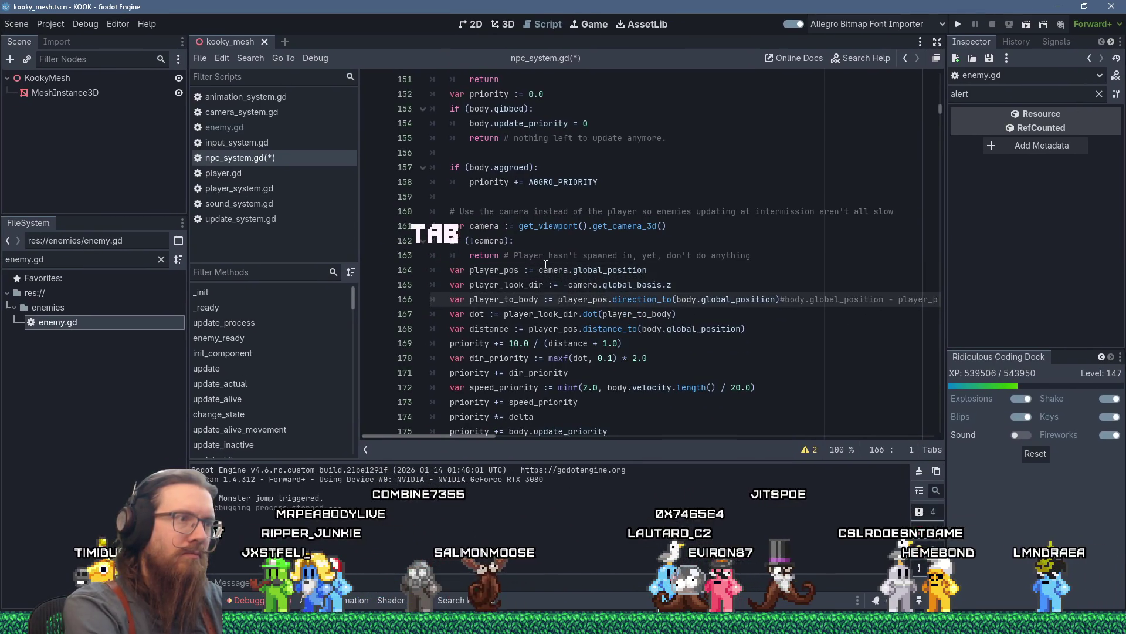
key("Return")
key("shift+Insert")
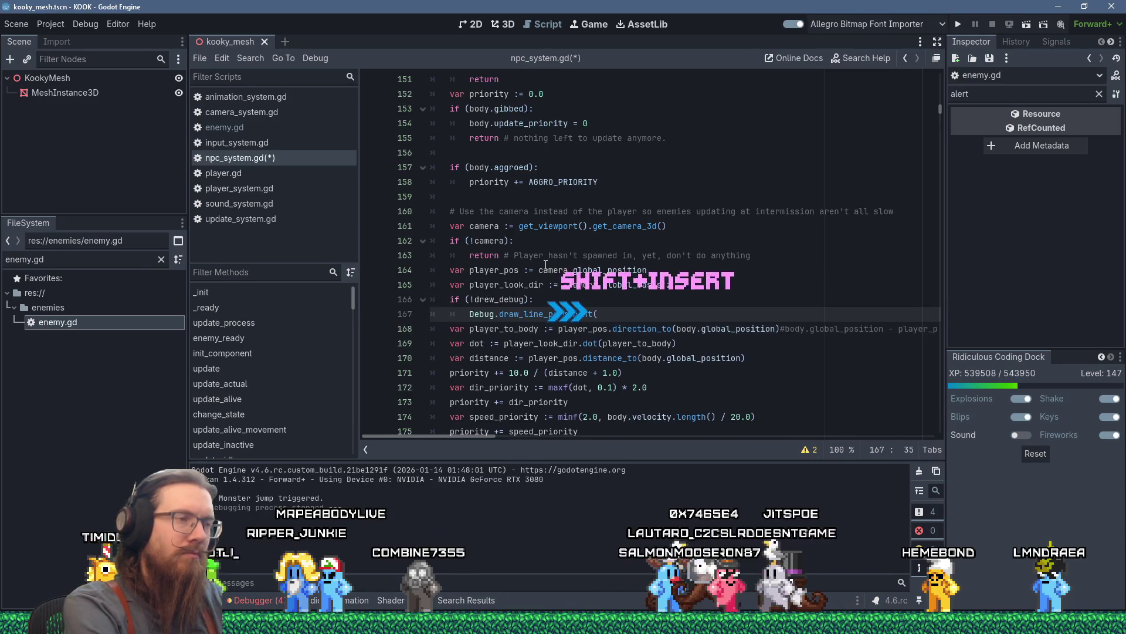
key("Right")
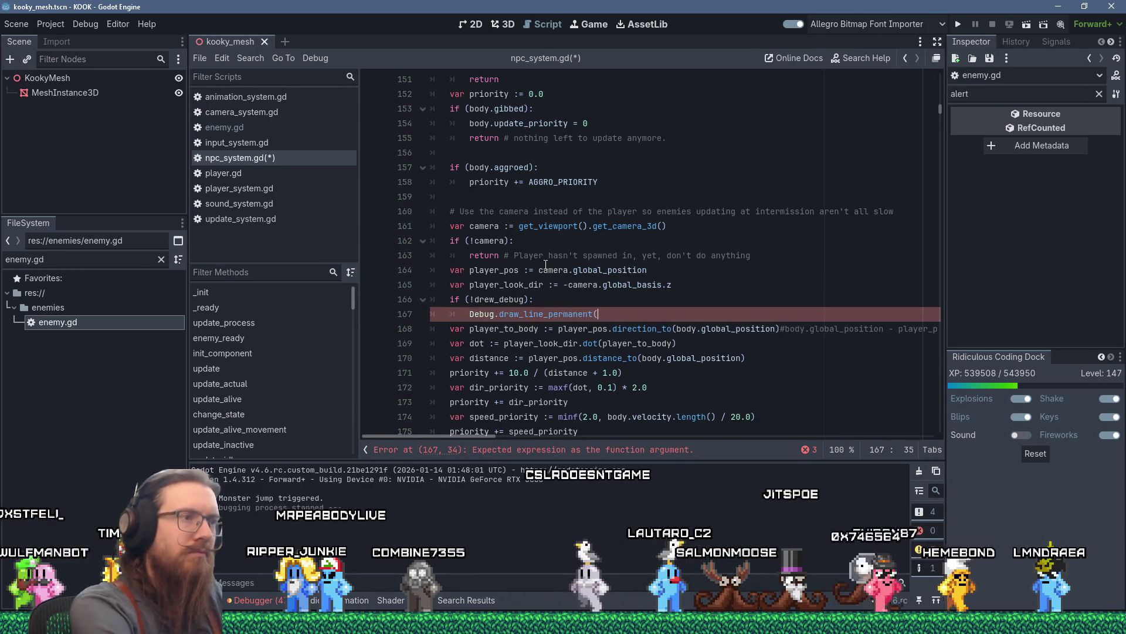
Draw from player_pos to player_look_dir + player_pos in Color.PALE_VIOLET_RED, mark drew_debug, and run.
type("player")
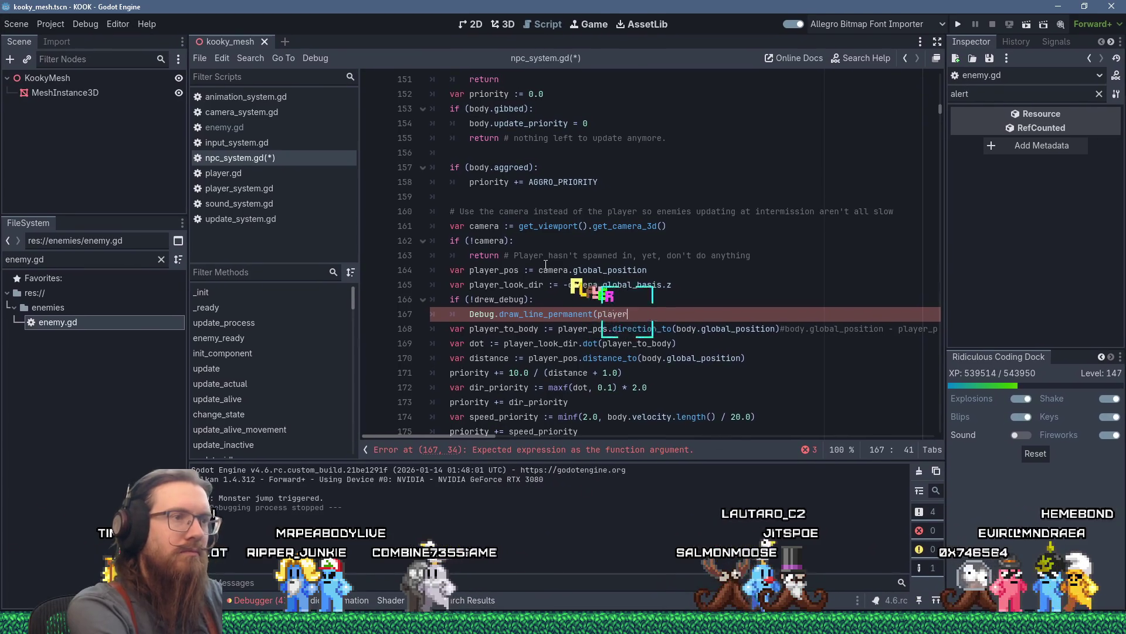
type("_pos, player")
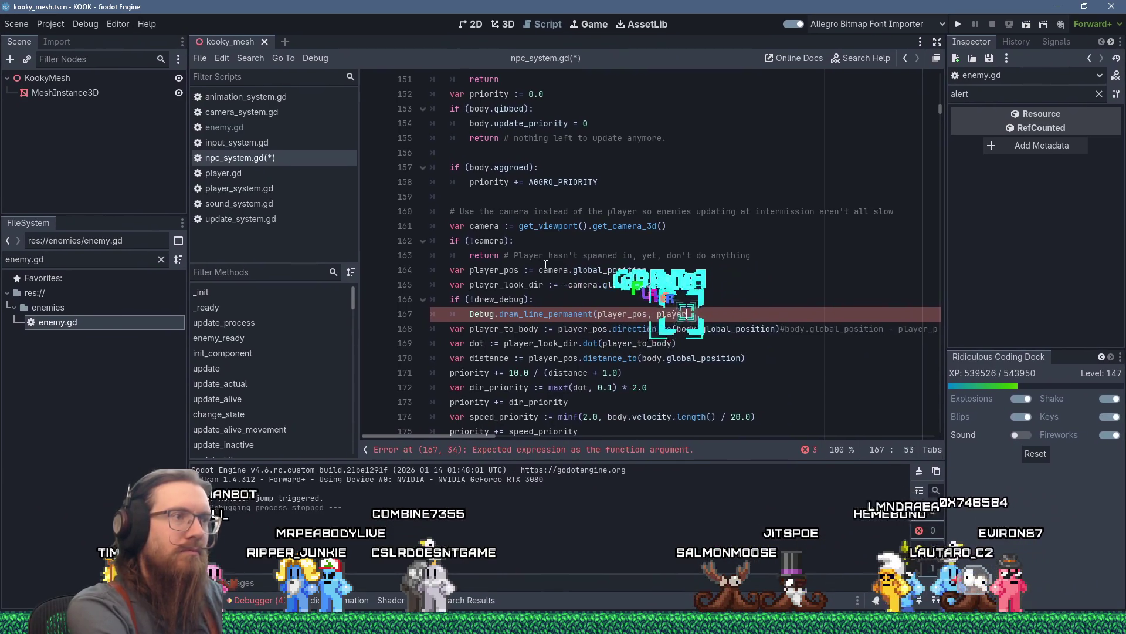
type("__")
key("BackSpace")
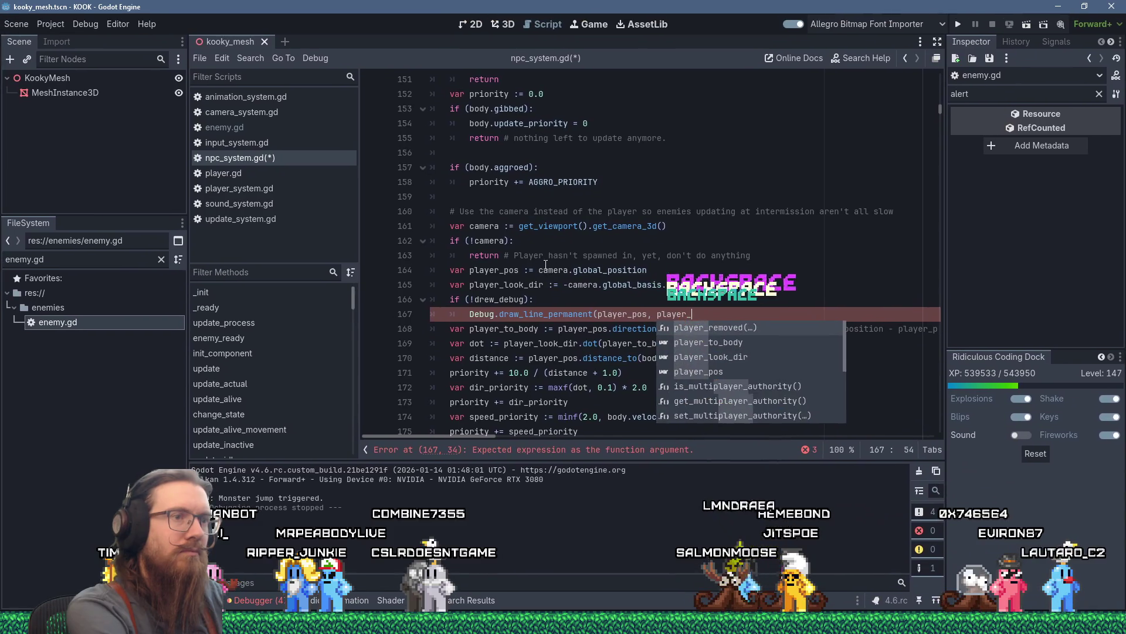
type("look_dir + player_pos, ")
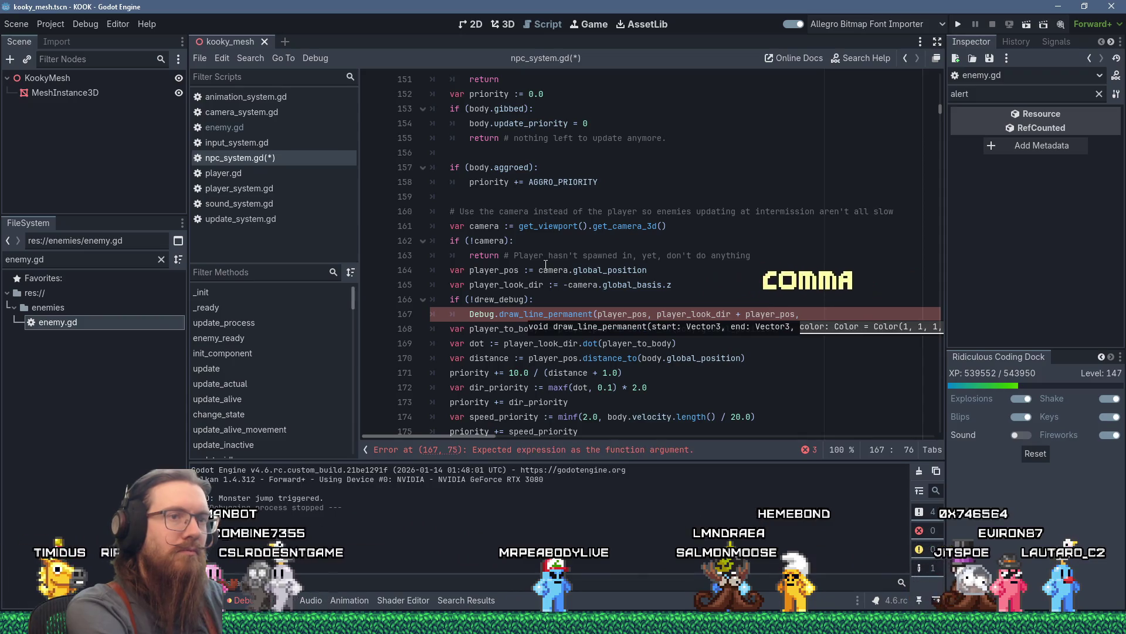
type("Color.p")
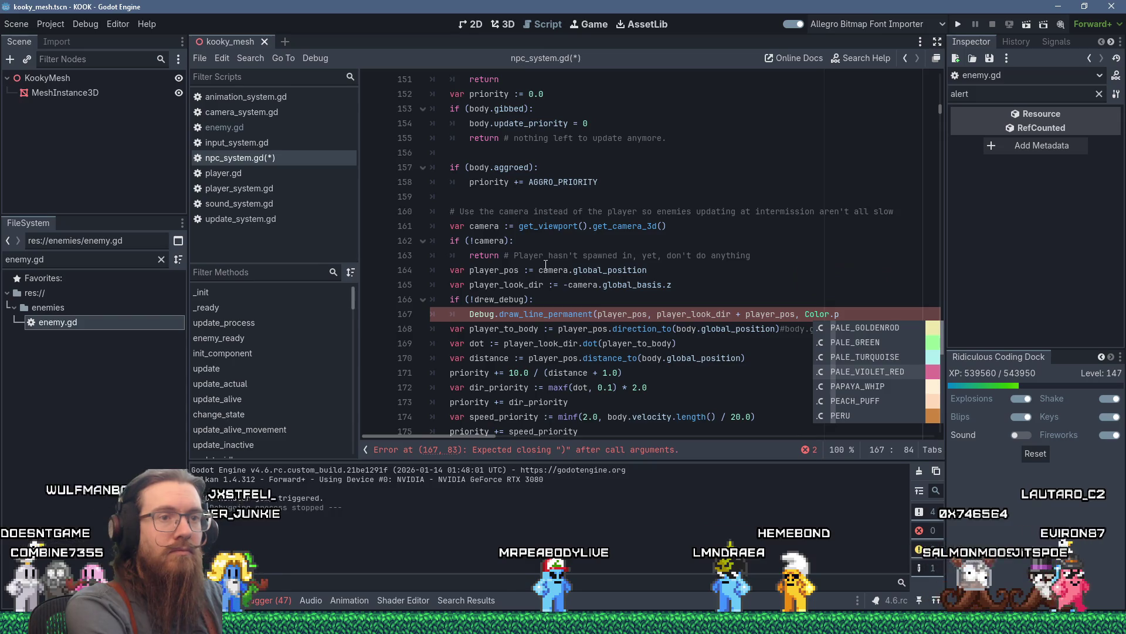
key("Return")
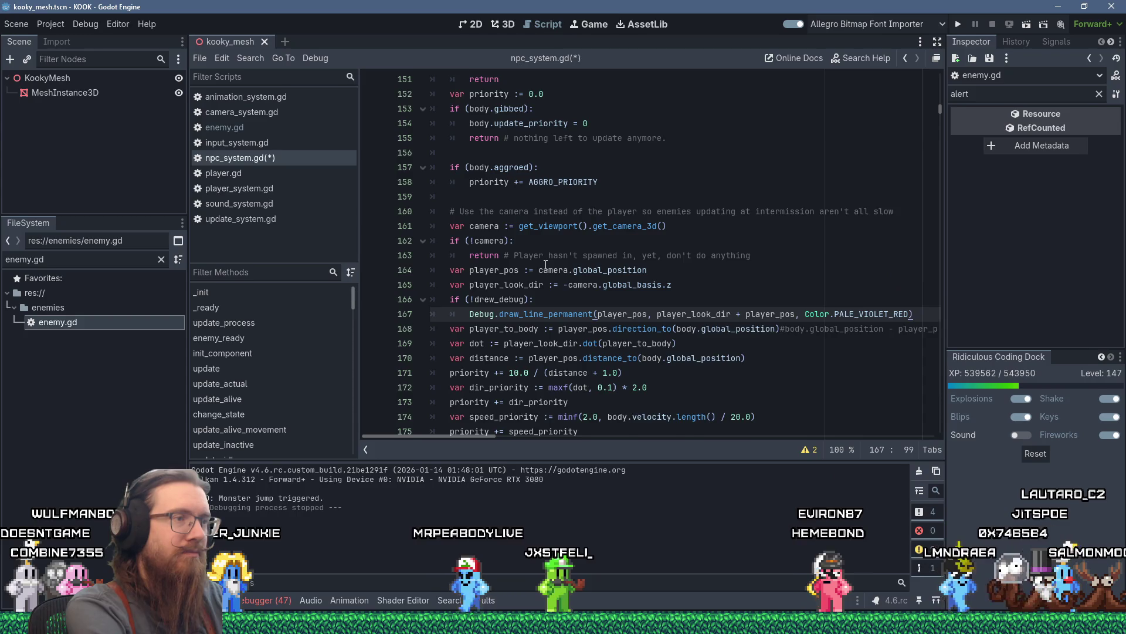
key("Return")
type("drew_debug = true")
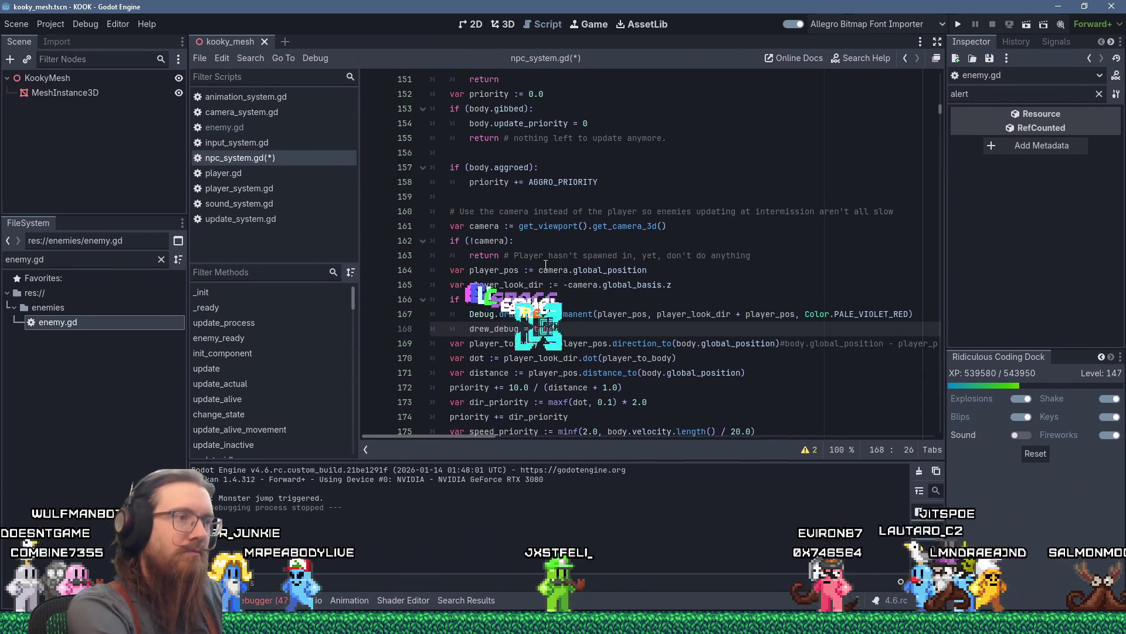
left_click(960, 23)
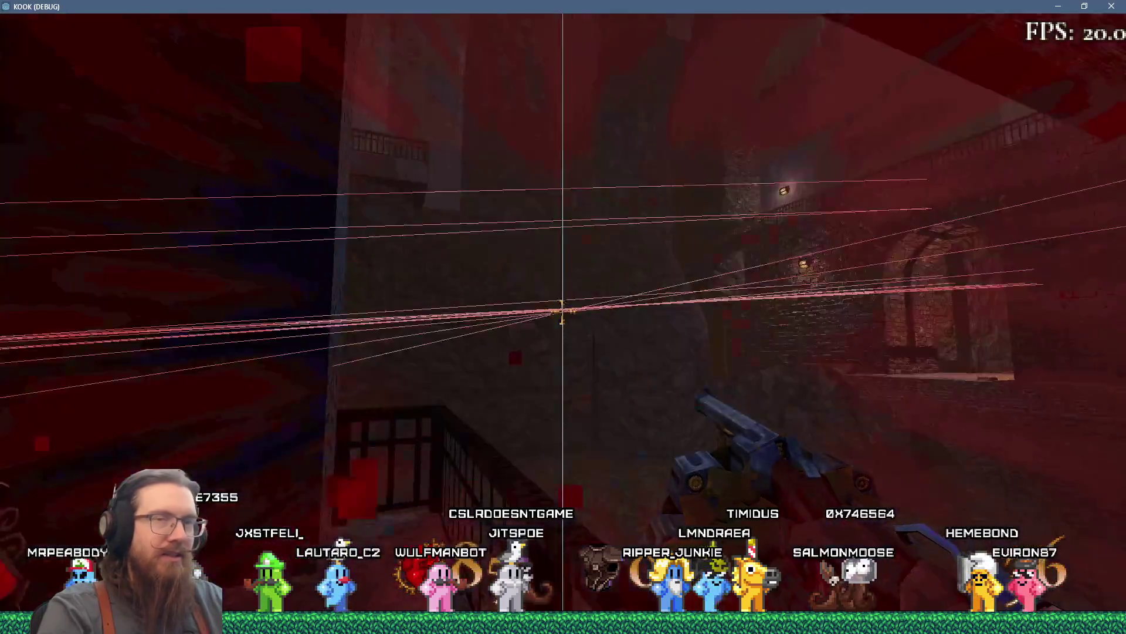
Toggle the developer console during play, then enter quit to close the game.
key("grave")
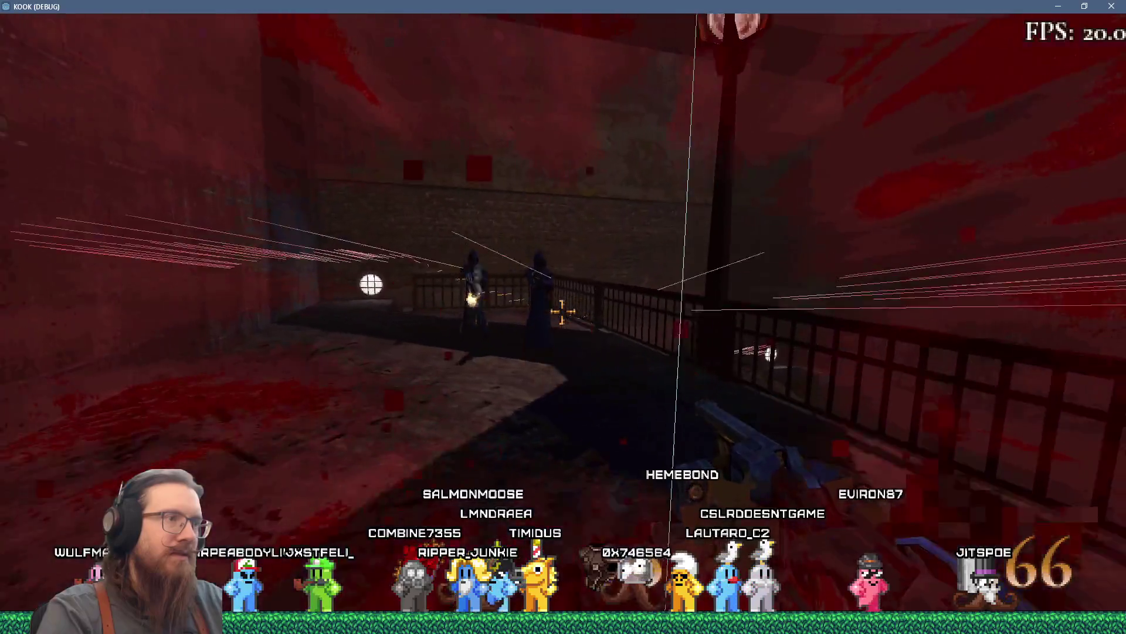
key("grave")
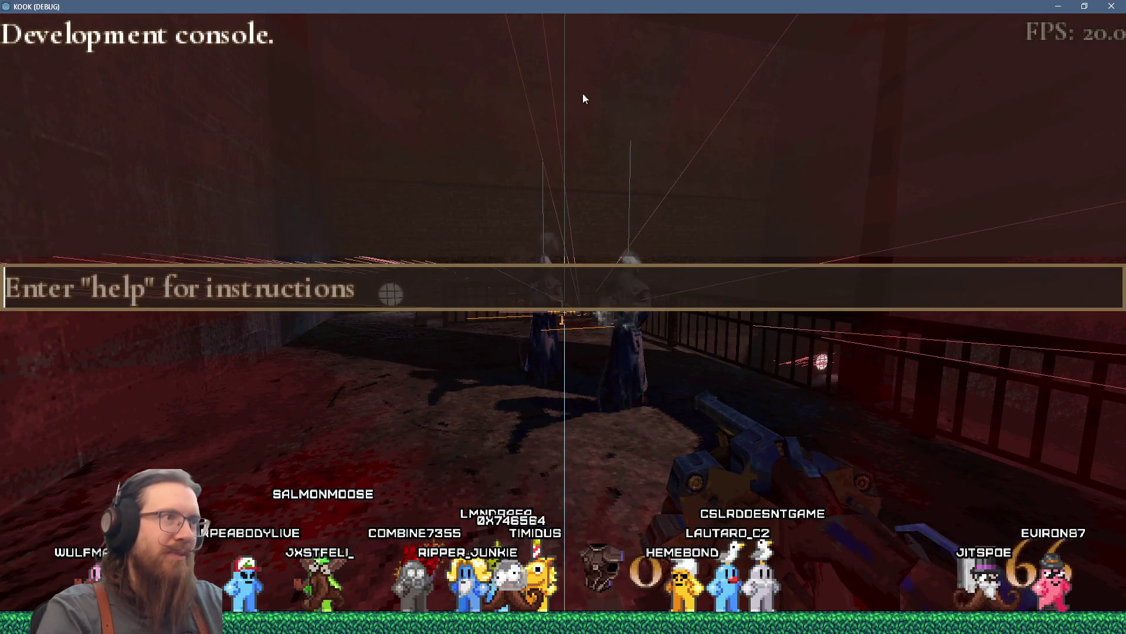
key("grave")
key("grave")
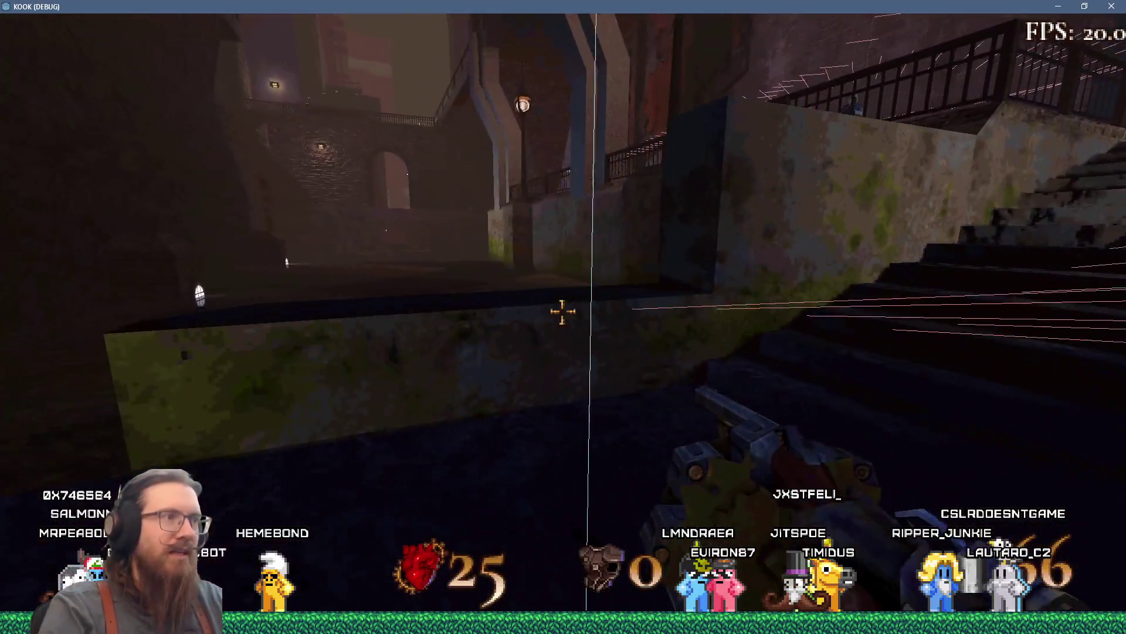
key("grave")
type("t")
key("Return")
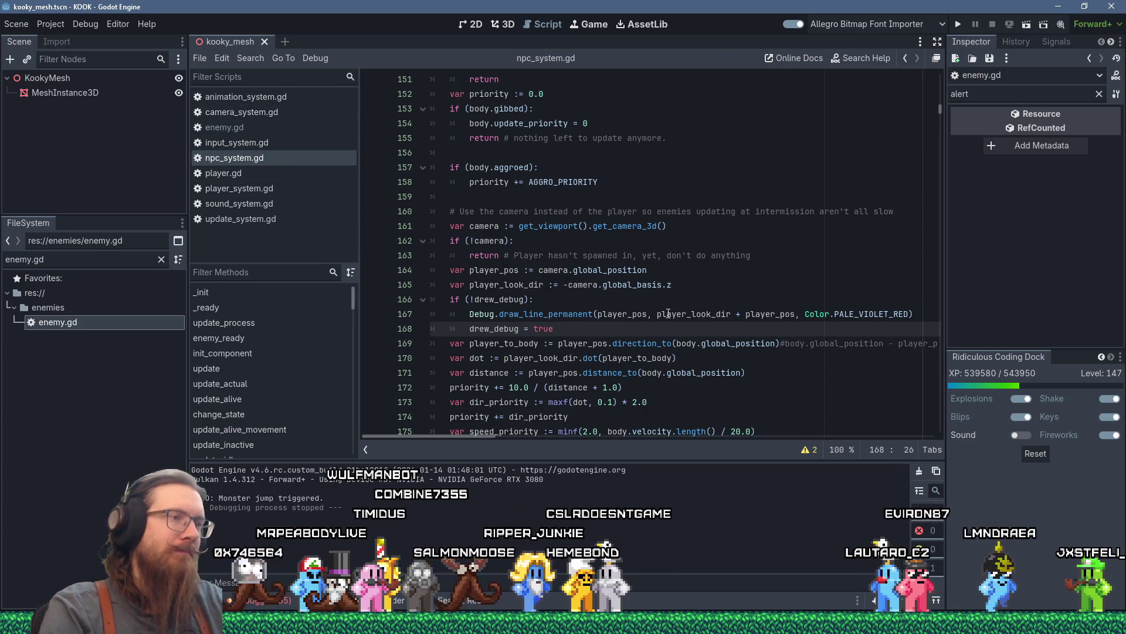
scroll(546, 244, "down", 2)
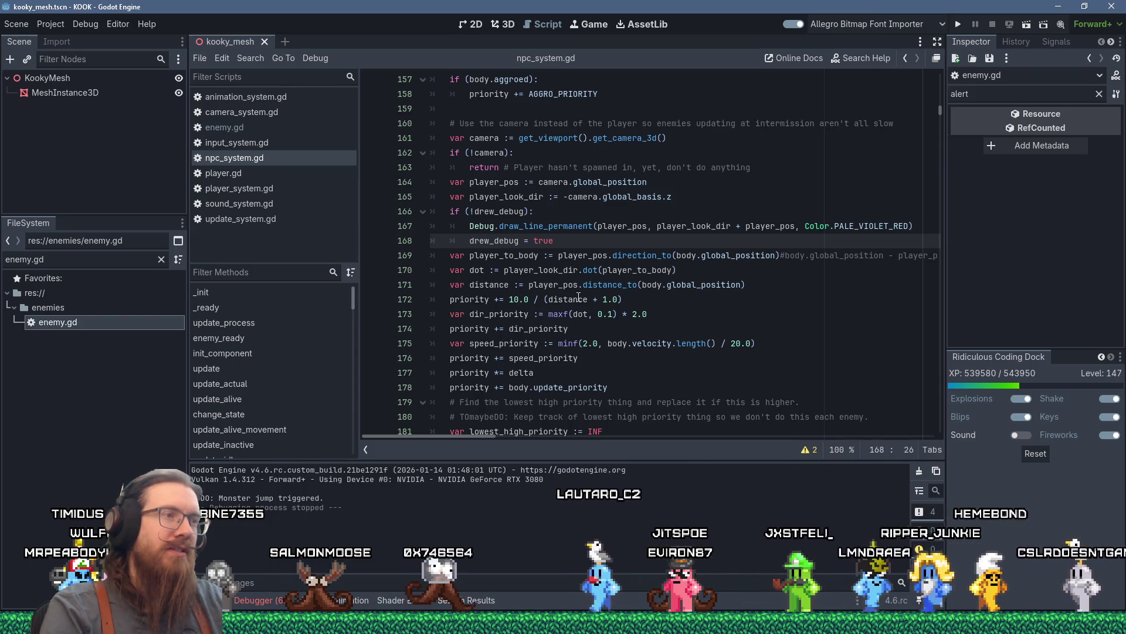
mouse_move(582, 298)
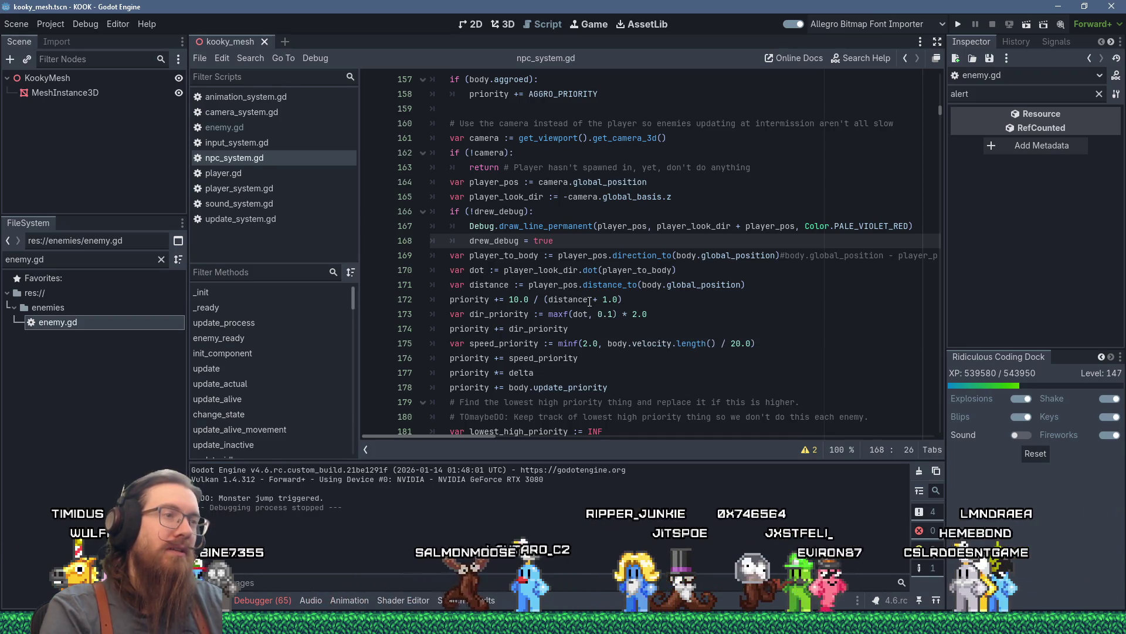
left_click(590, 300)
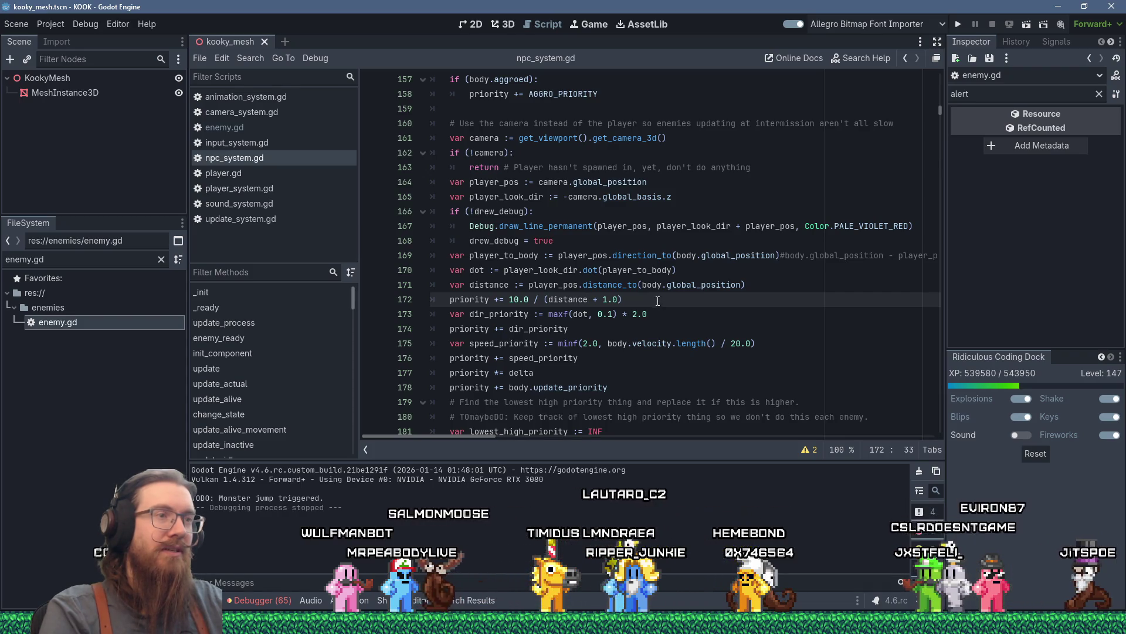
double_click(503, 284)
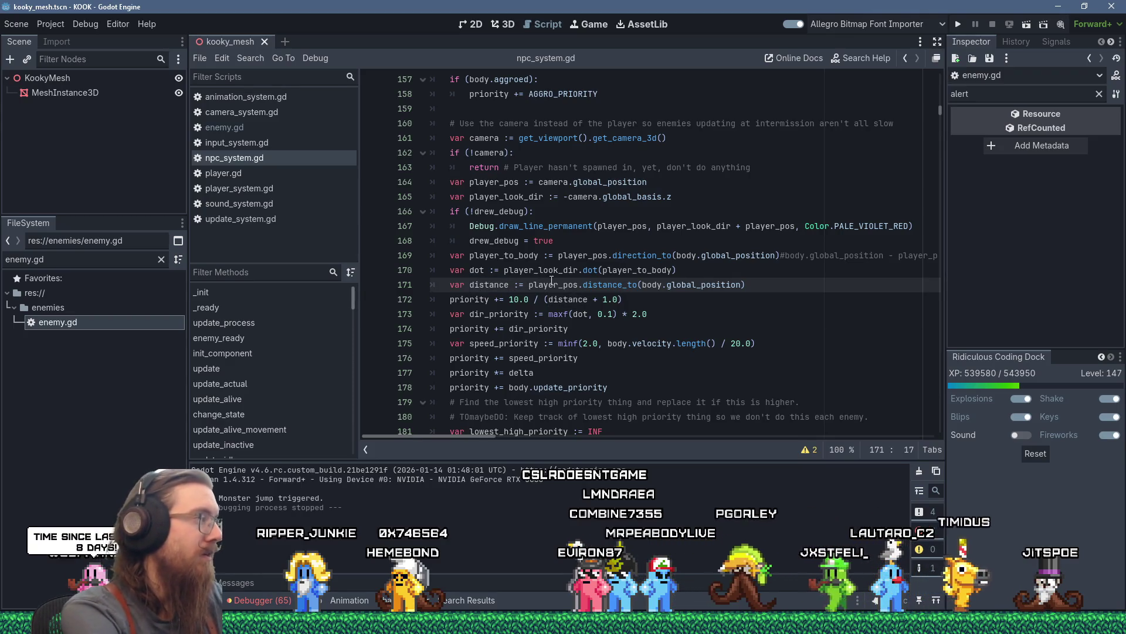
Compute distance_sq with distance_squared_to on line 171, use it on line 172, and run with F5.
type("_s")
type("q")
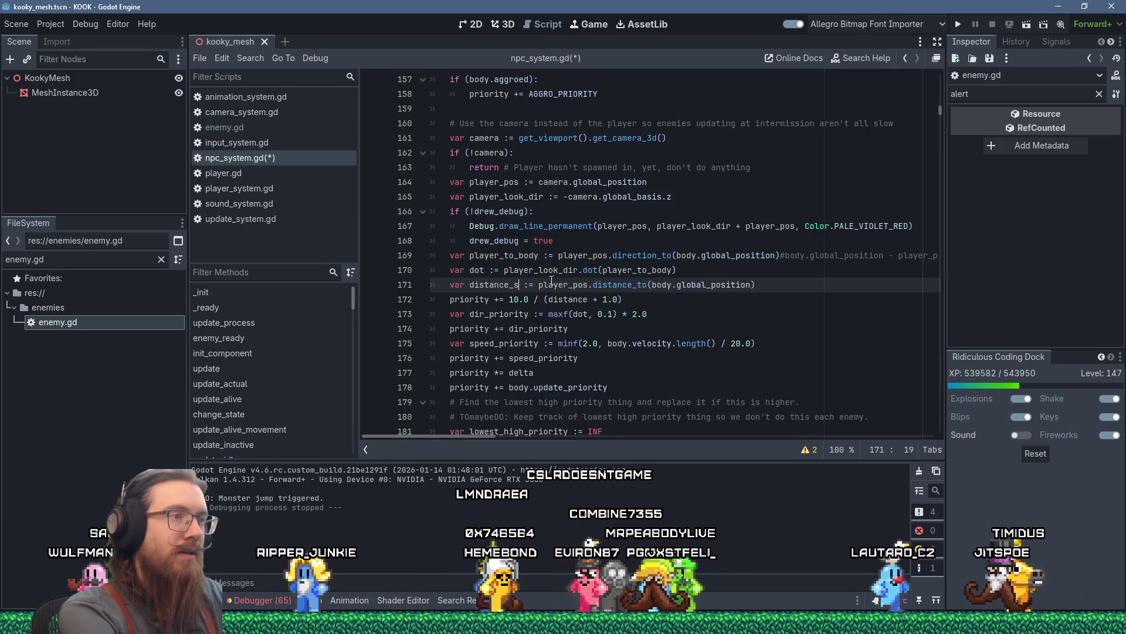
left_click(639, 284)
type("_squared")
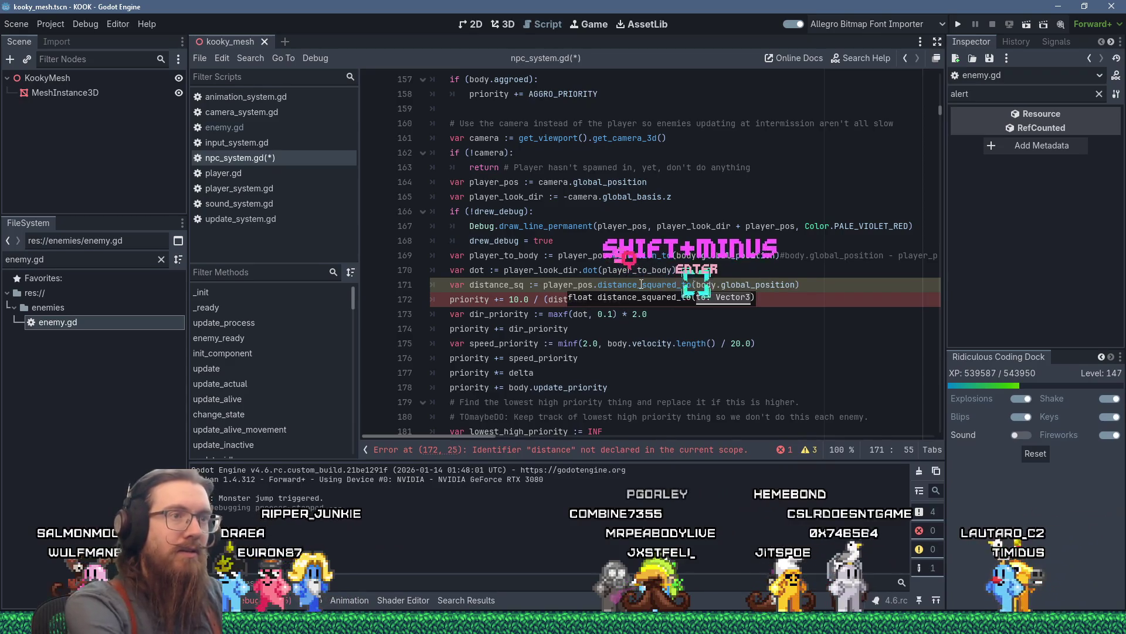
key("Return")
left_click(605, 256)
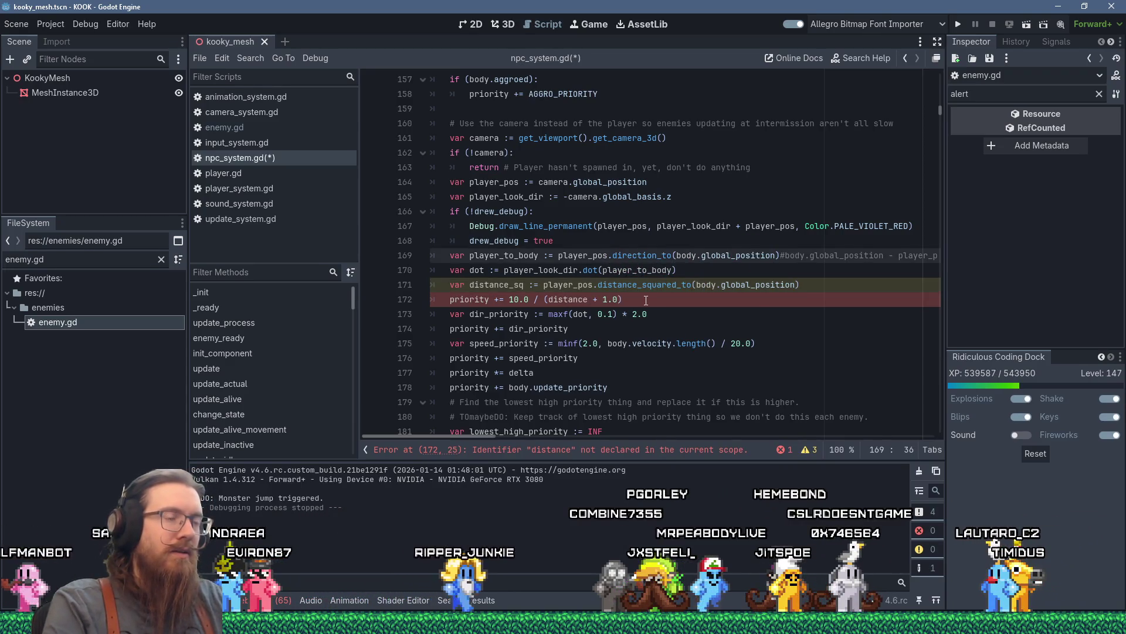
left_click(589, 300)
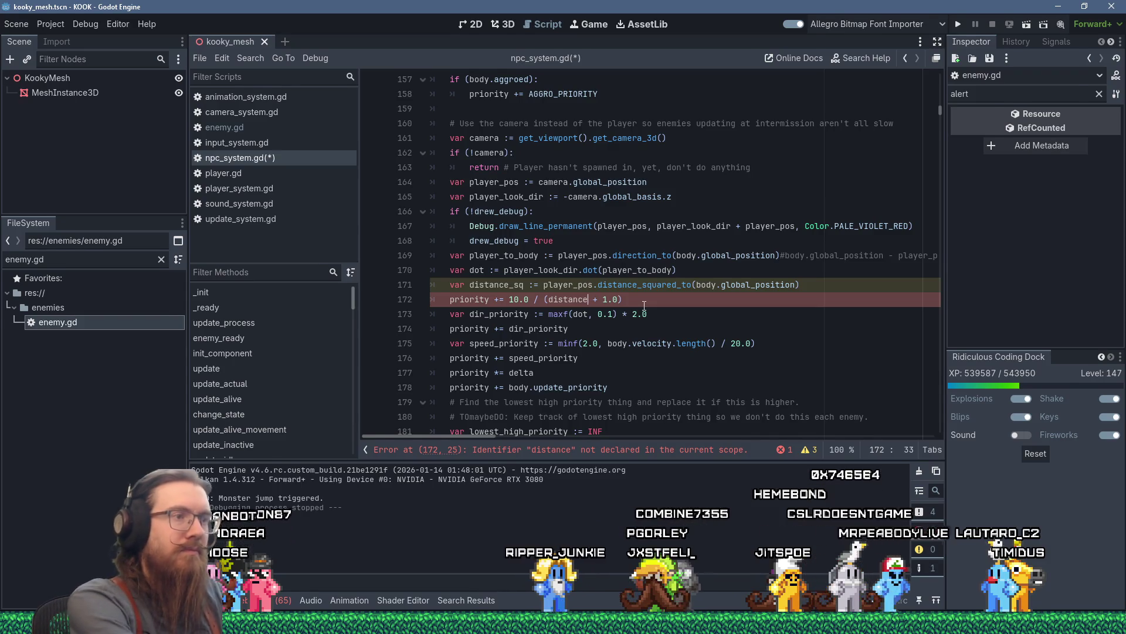
type("_sq")
left_click(706, 246)
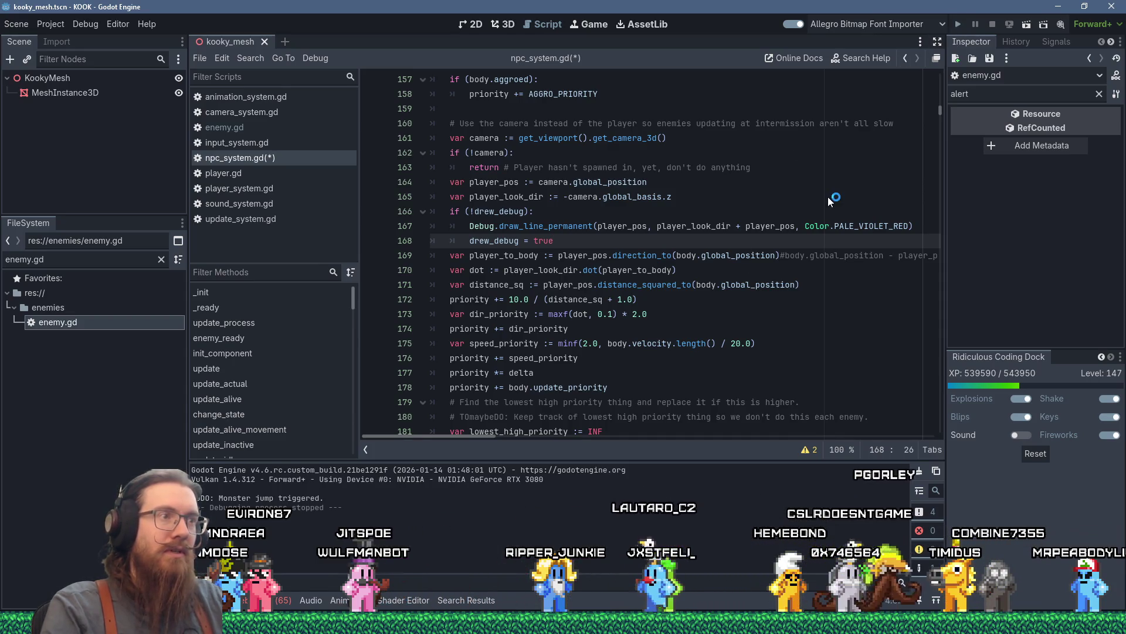
key("F5")
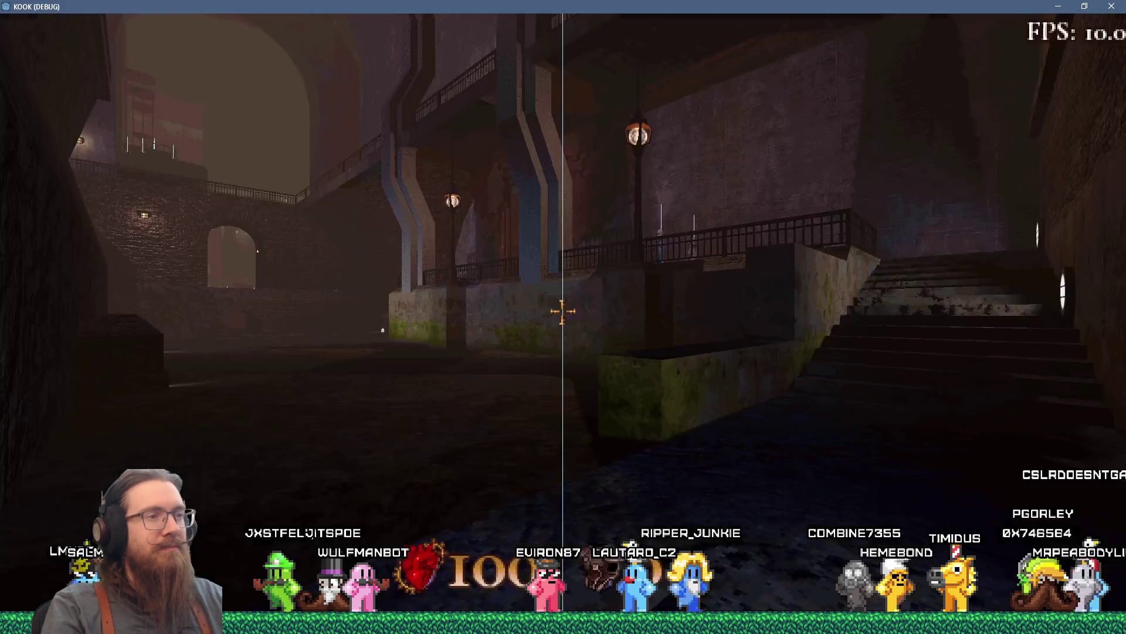
Enable notarget in the console and walk along the walkway toward the robed figures.
key("grave")
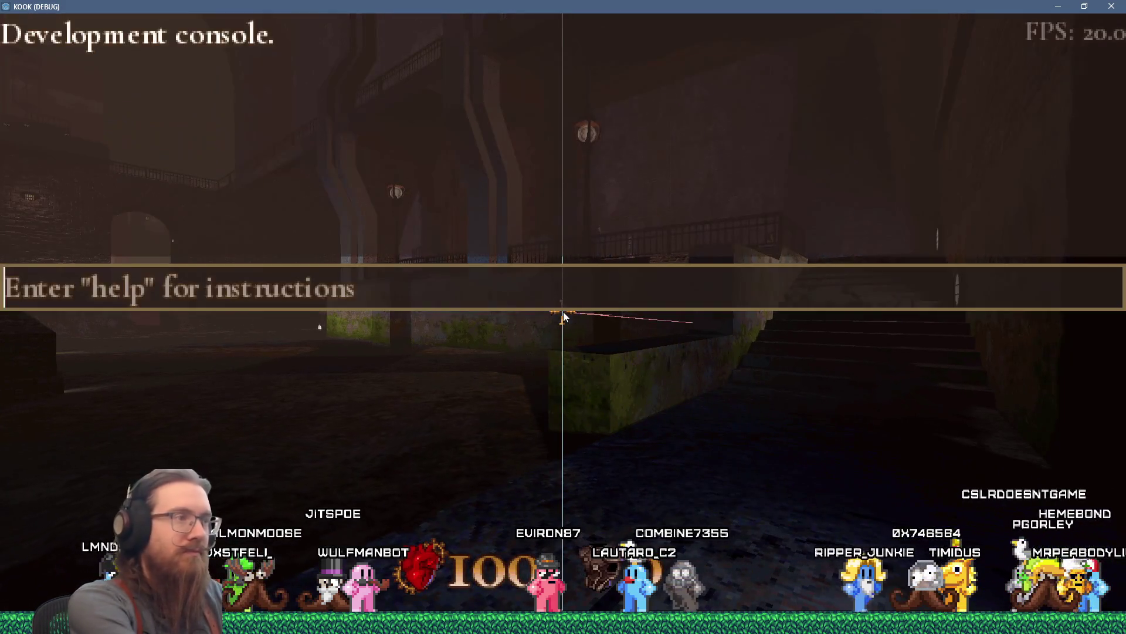
type("targe")
key("Return")
key("w")
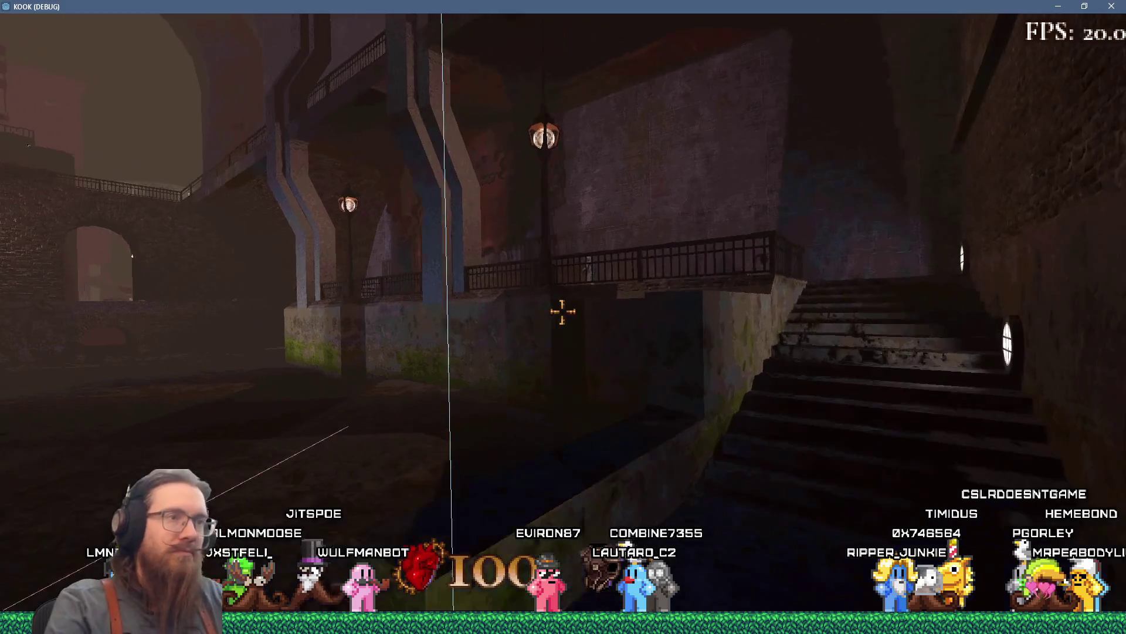
key("w")
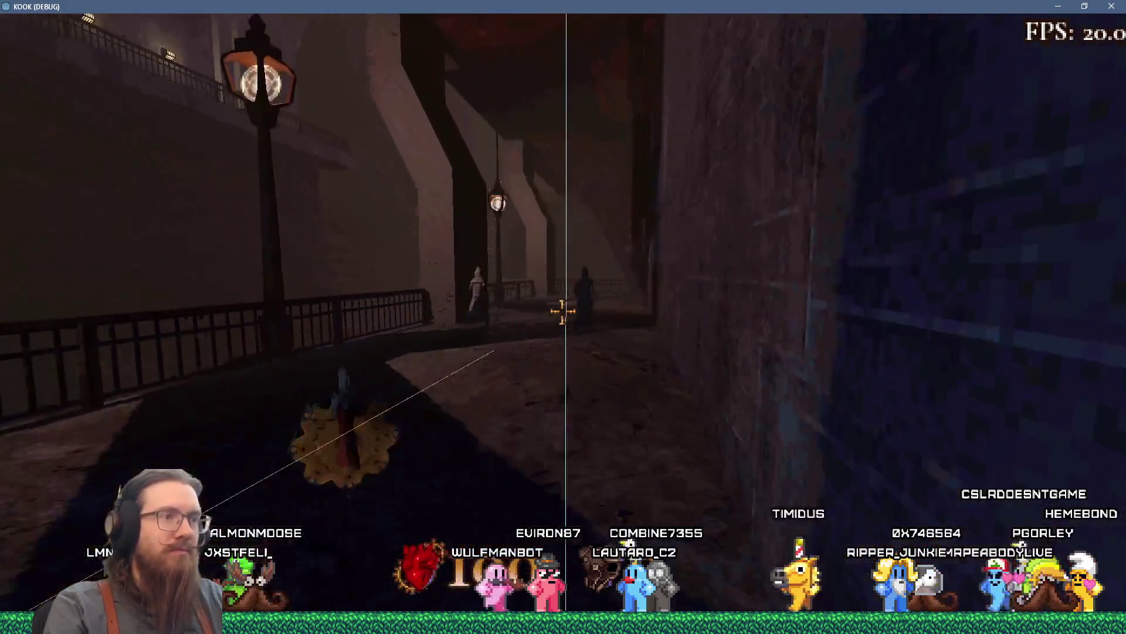
key("w")
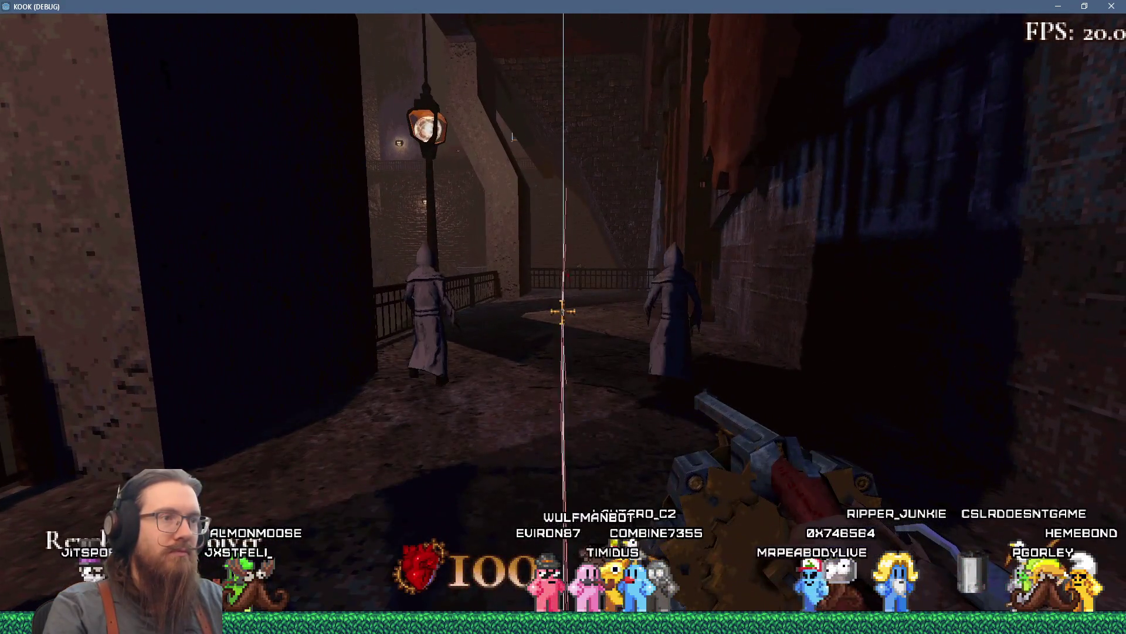
key("w")
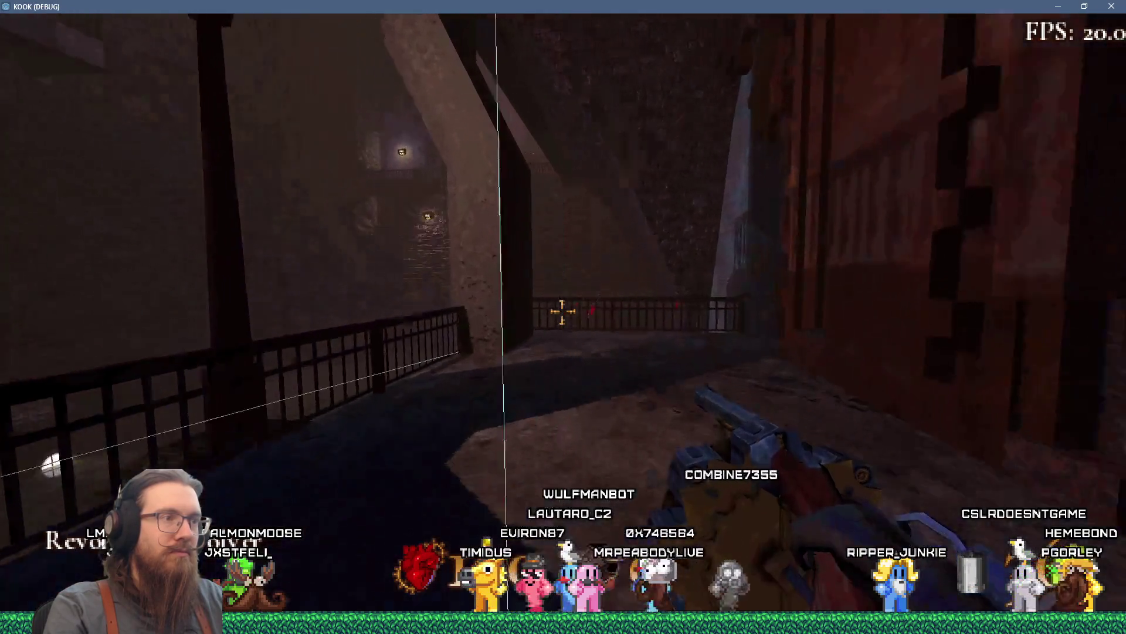
key("w")
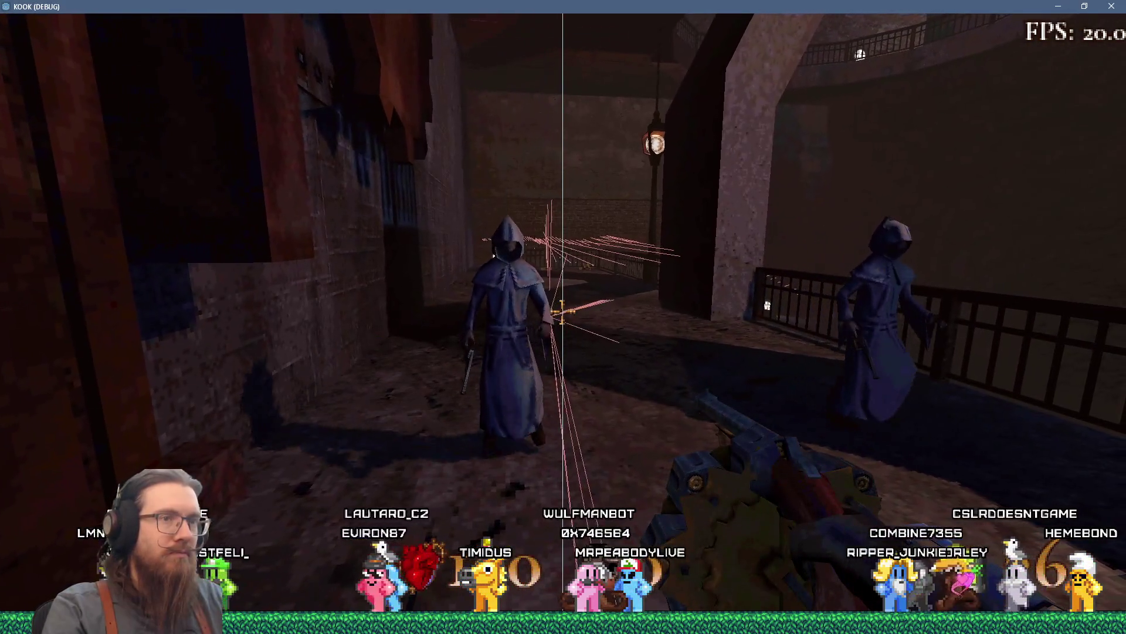
key("w")
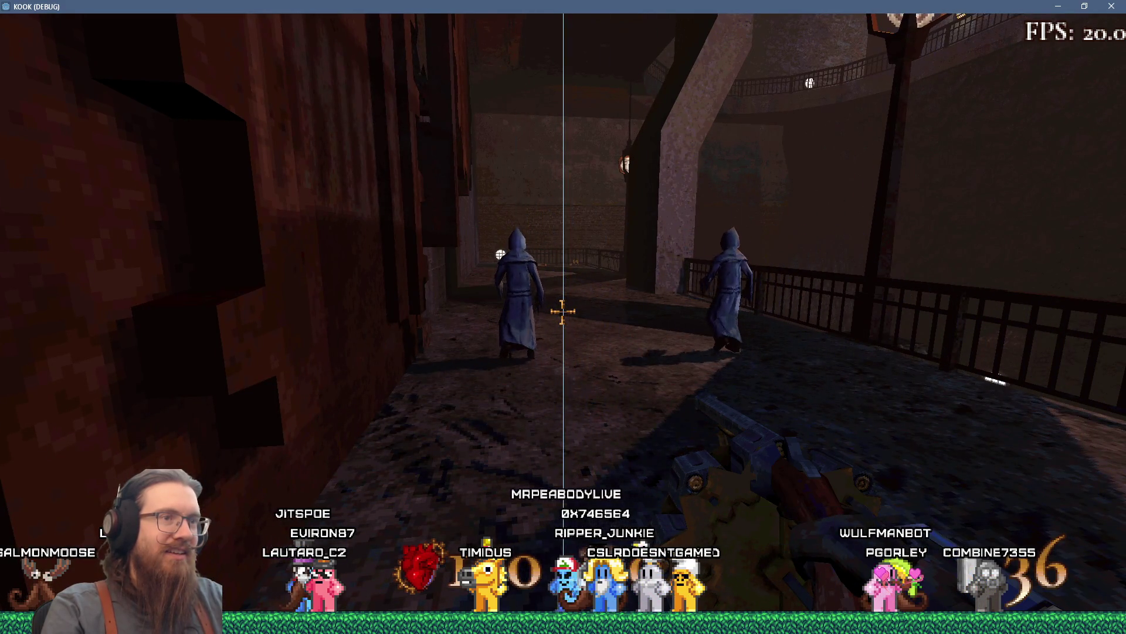
key("w")
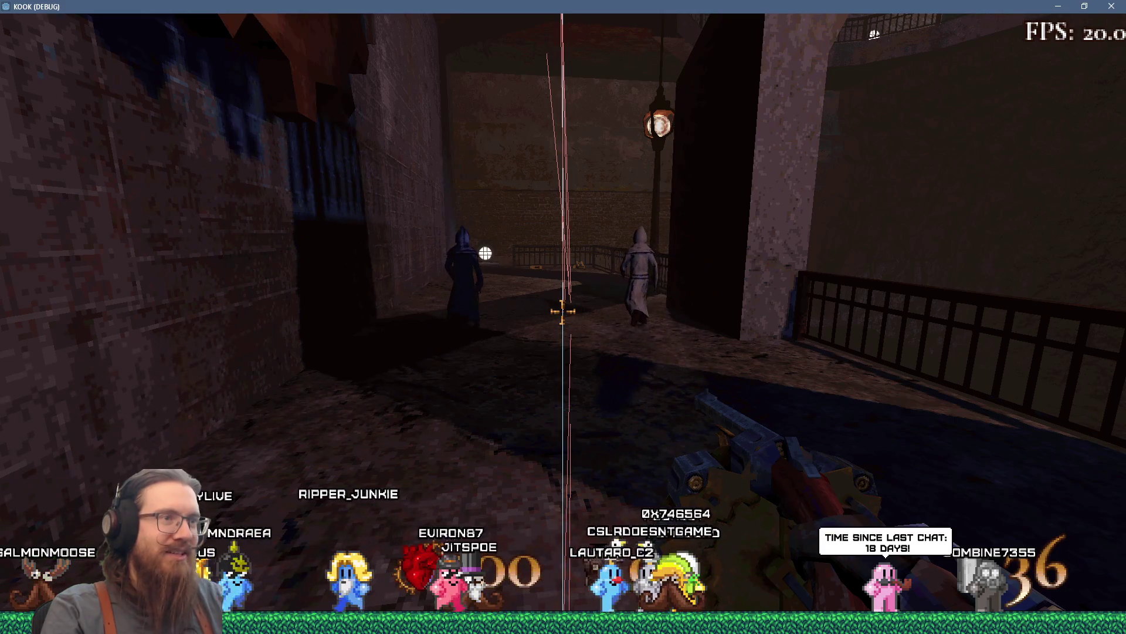
key("w")
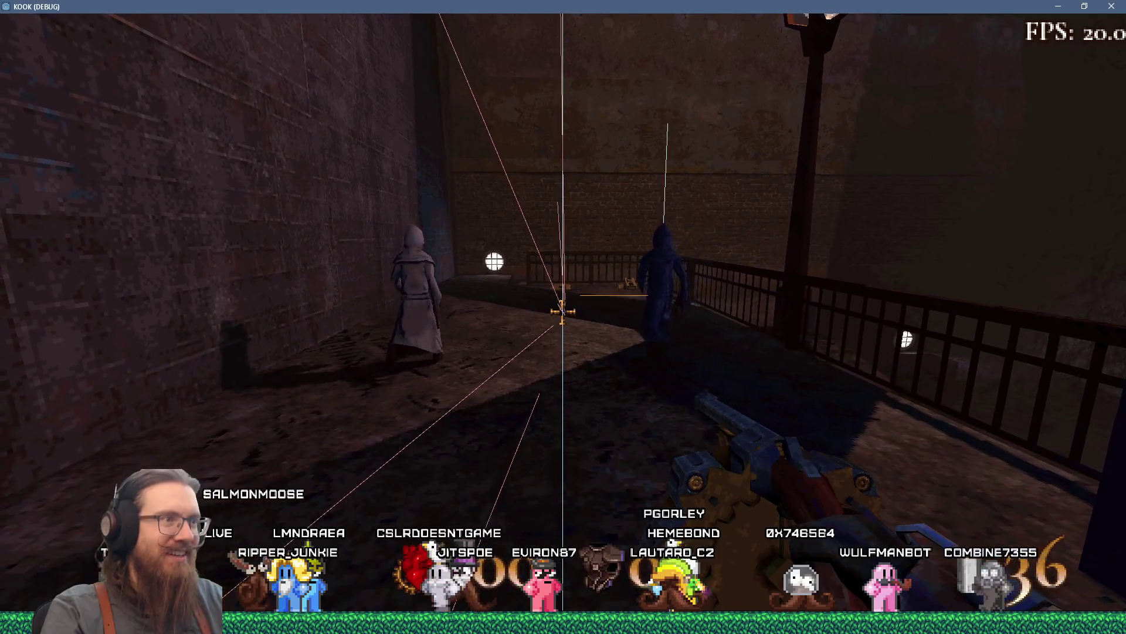
key("w")
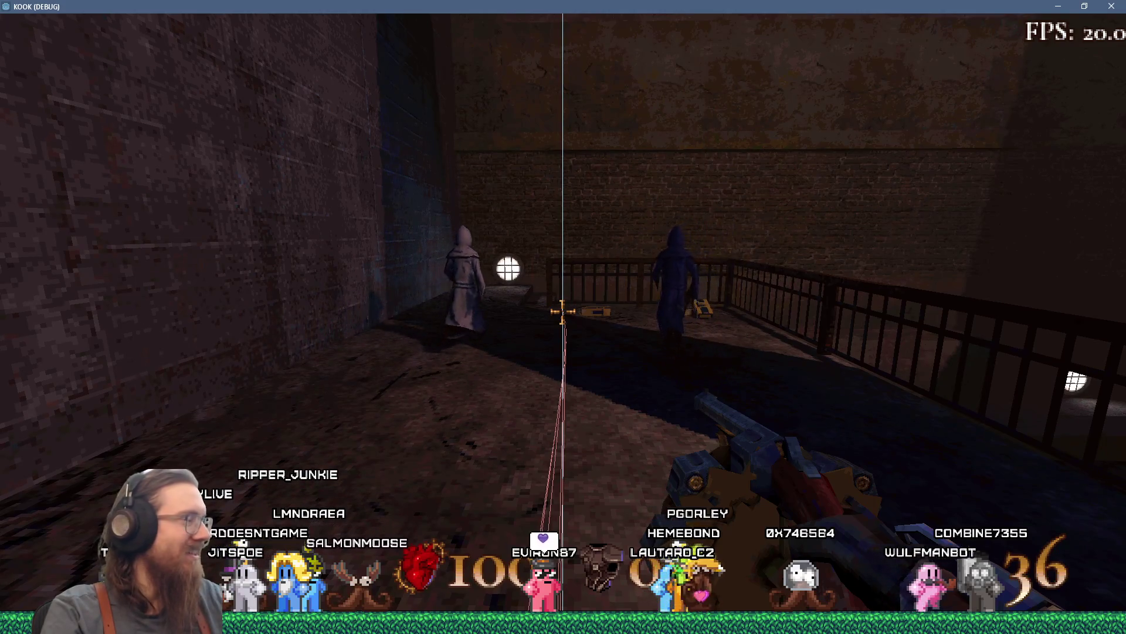
key("w")
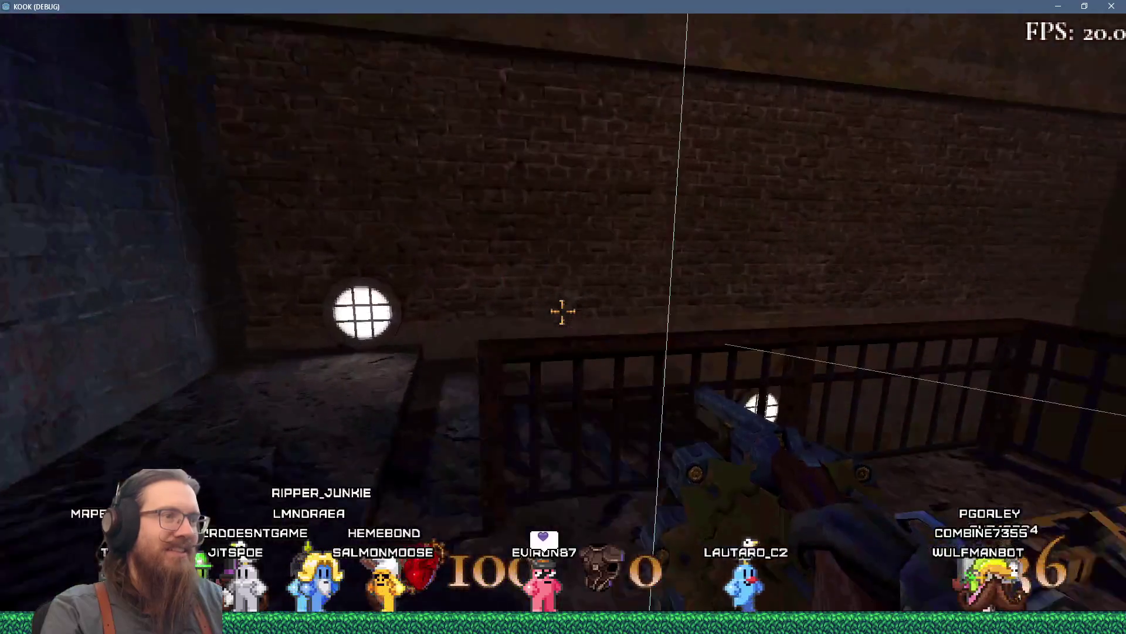
Enter quit in the developer console to close the game.
key("grave")
type("quit")
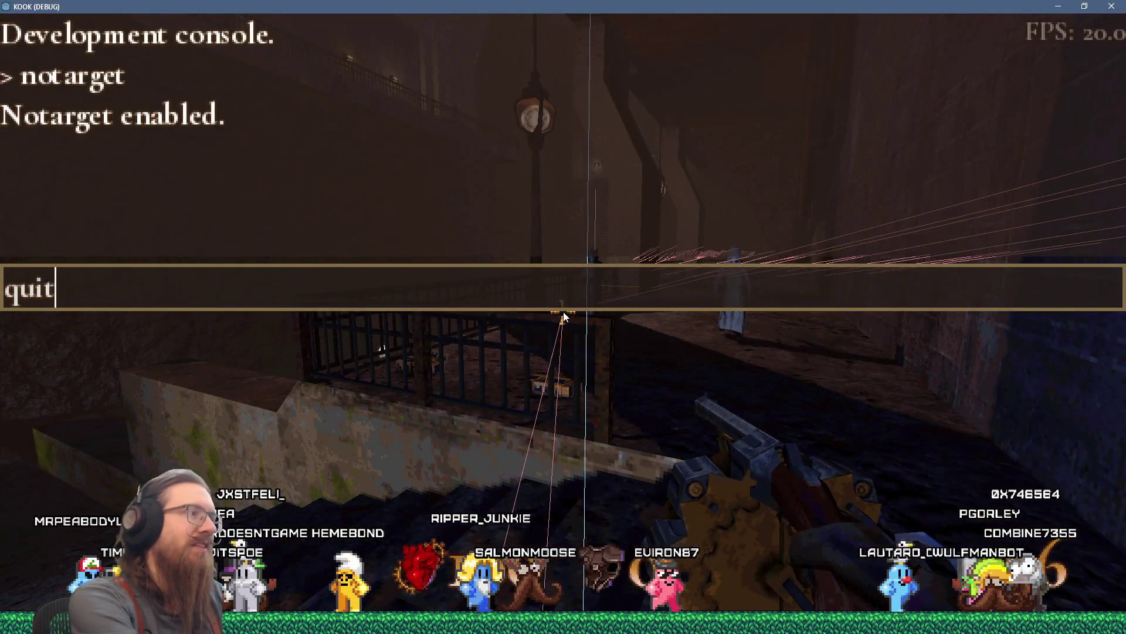
key("Return")
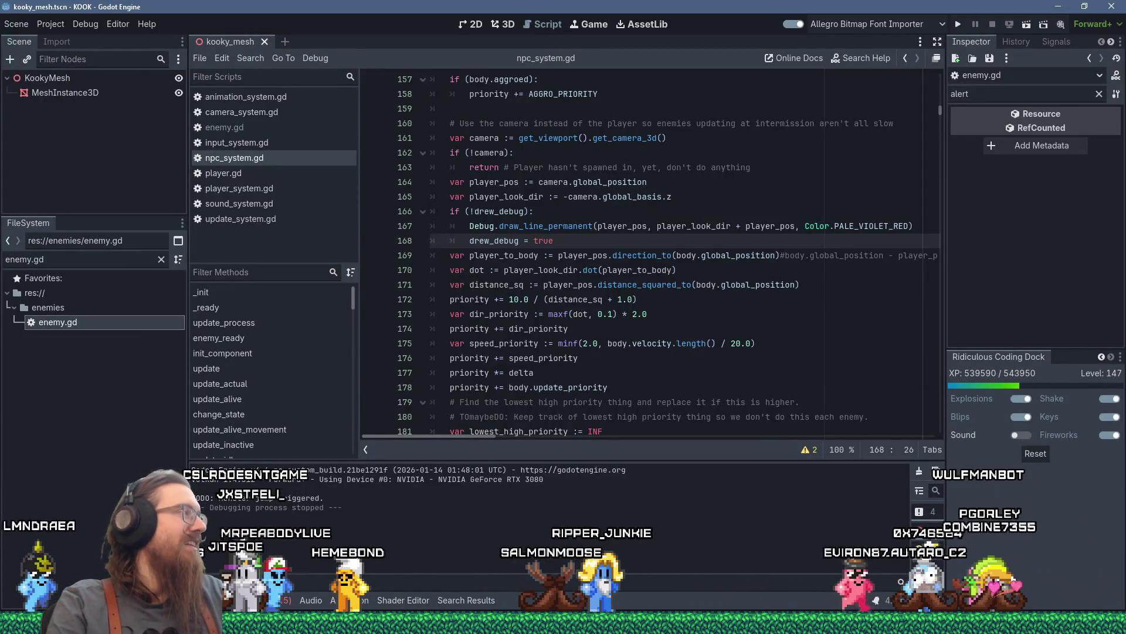
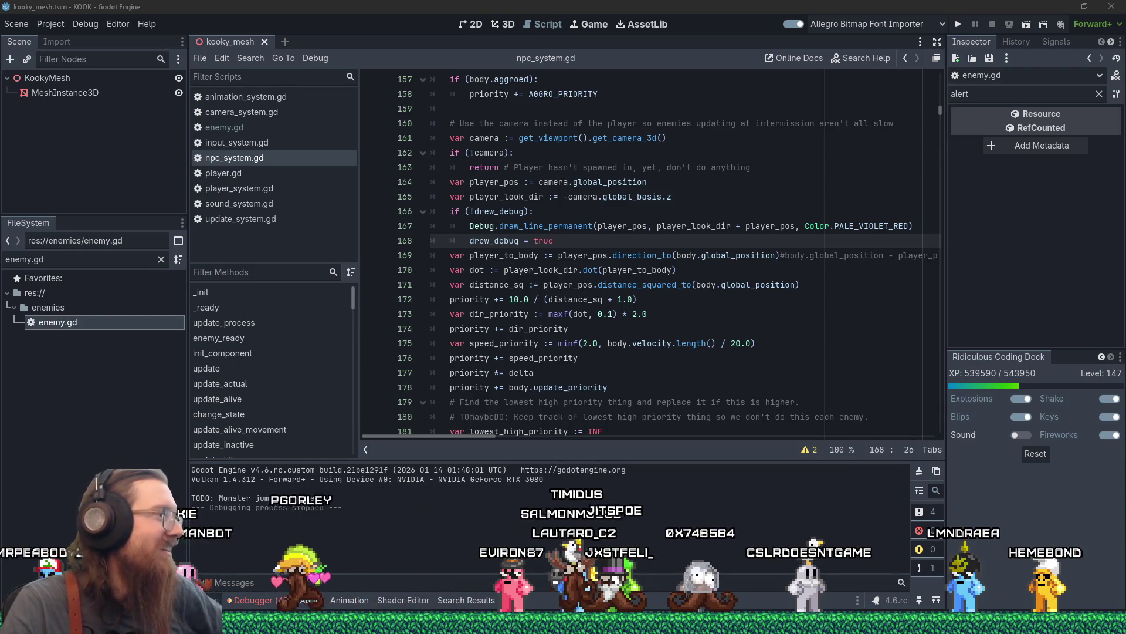
Change the distance weight on line 172 of npc_system.gd from 10.0 to 20.0.
left_click(672, 284)
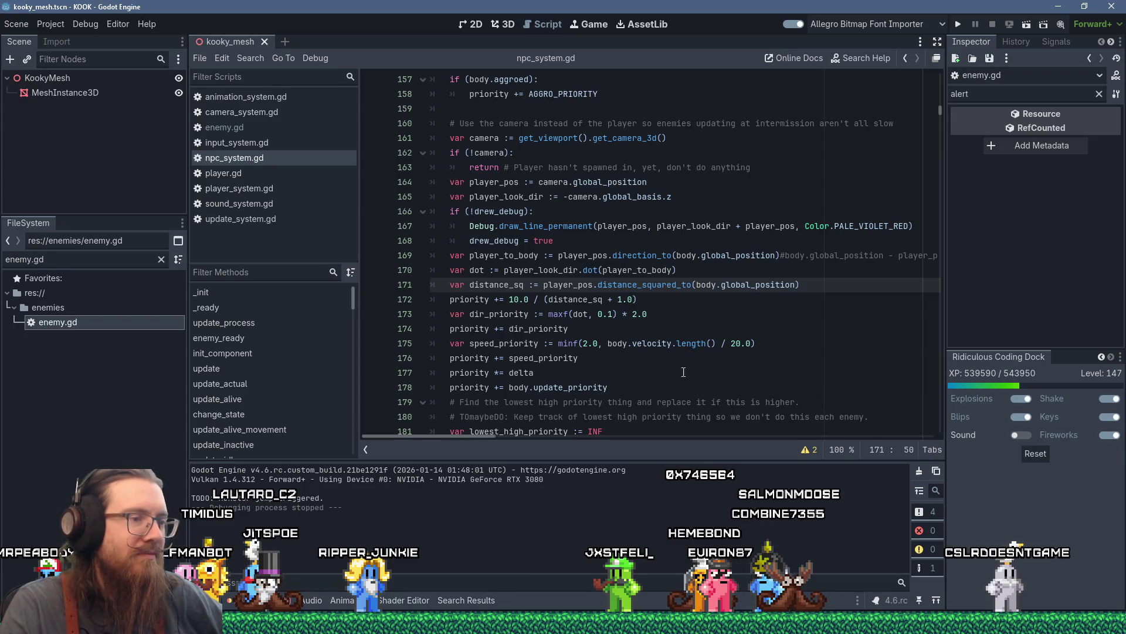
left_click(706, 301)
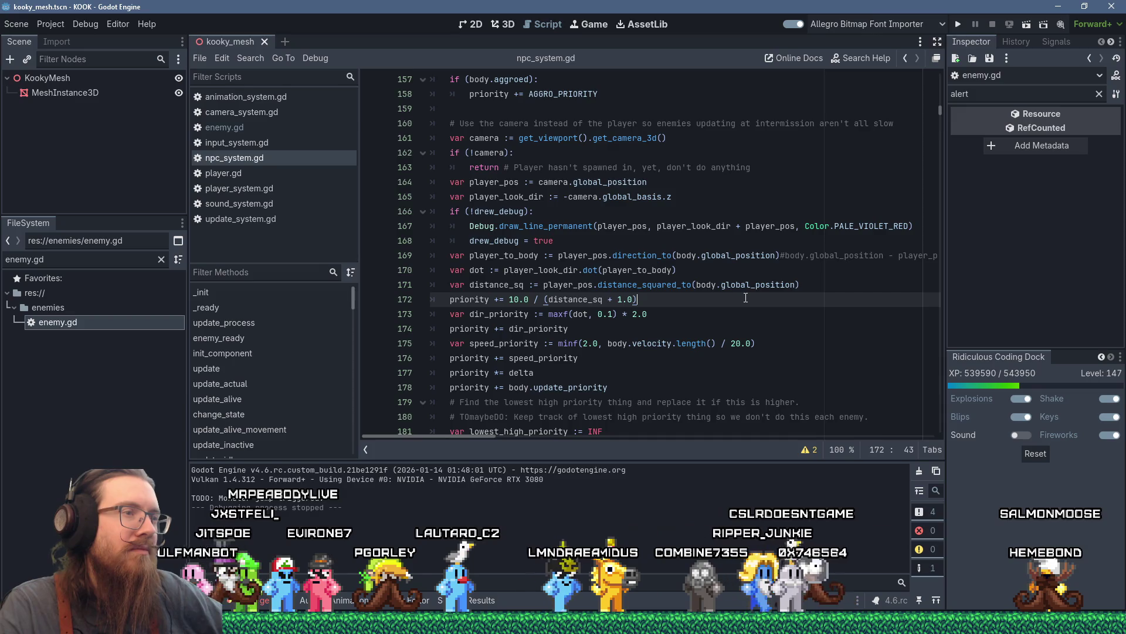
left_click(519, 299)
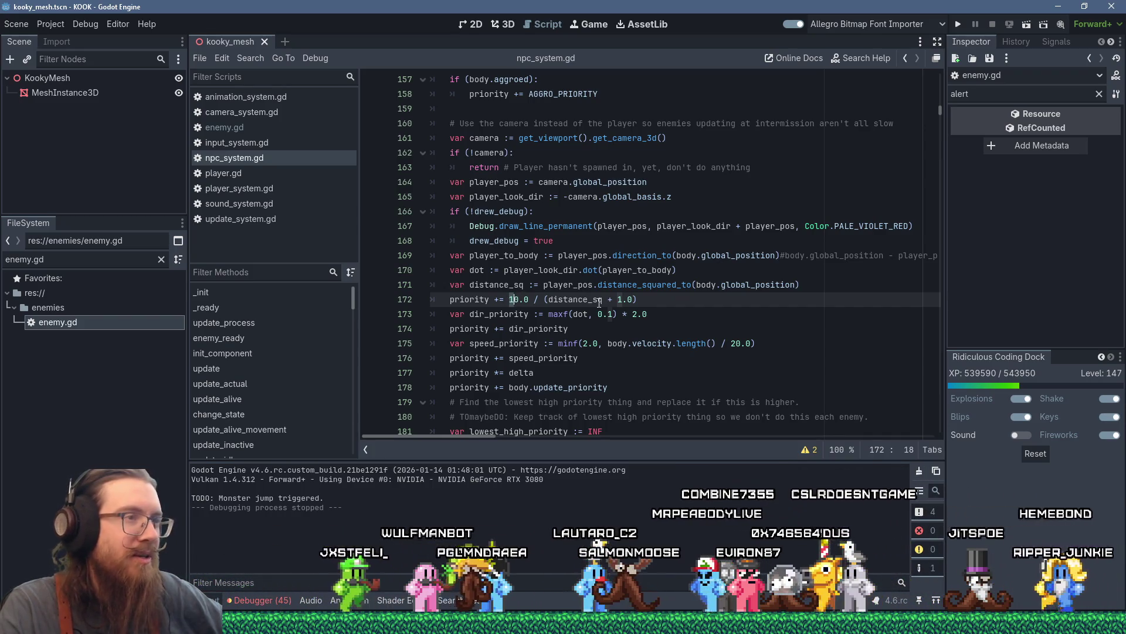
mouse_move(594, 301)
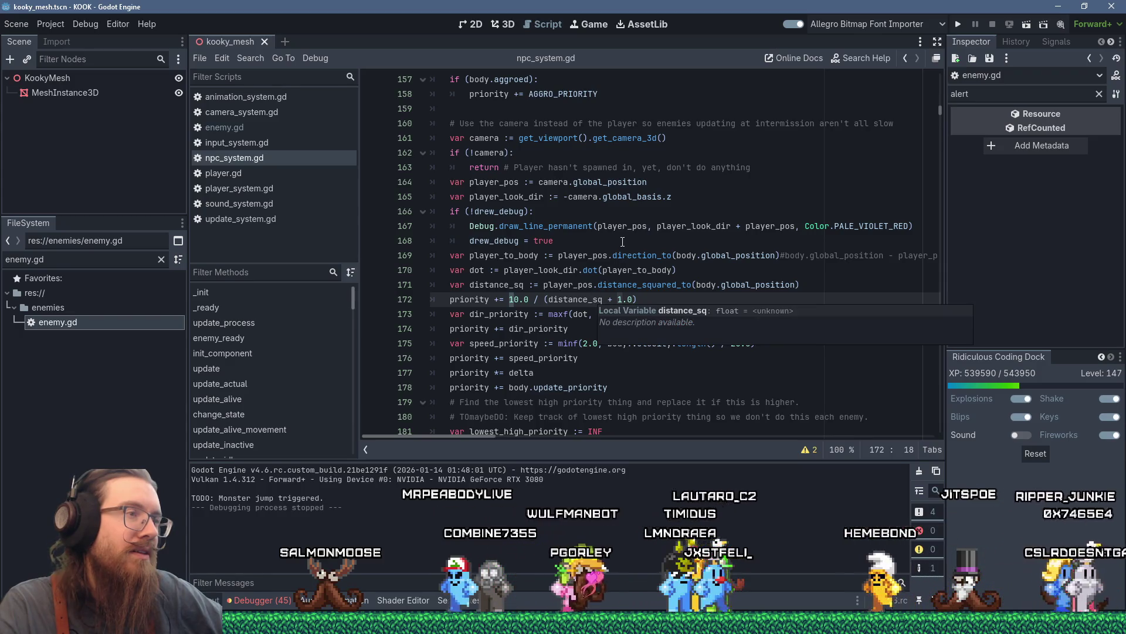
key("BackSpace")
type("2")
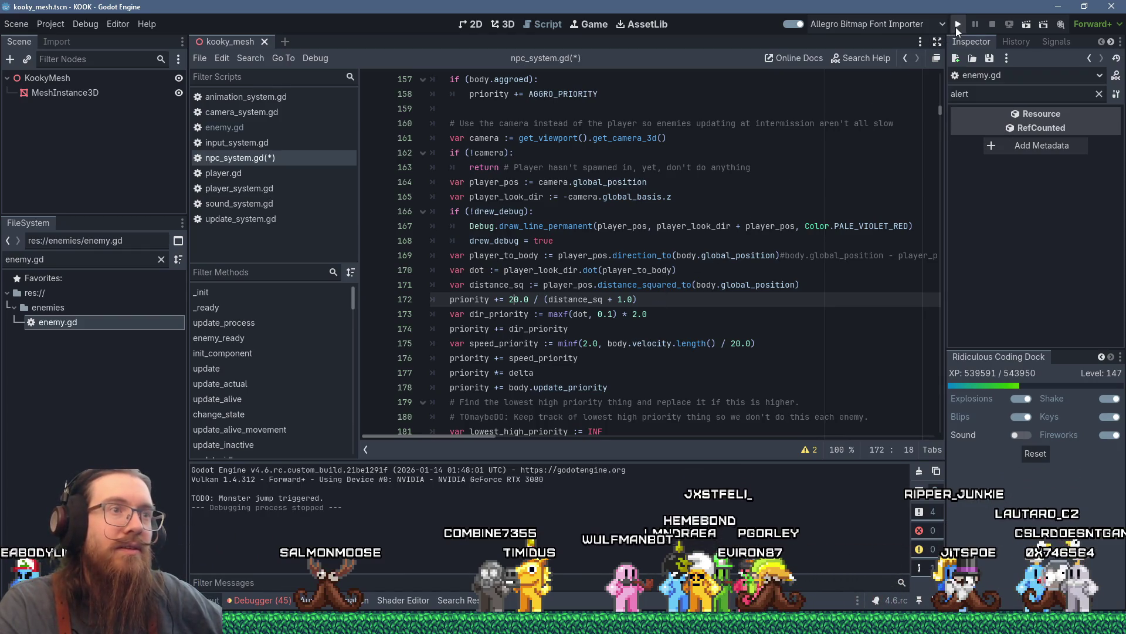
Save and launch the game, submit notarget in the console, and walk toward the robed figures.
key("F5")
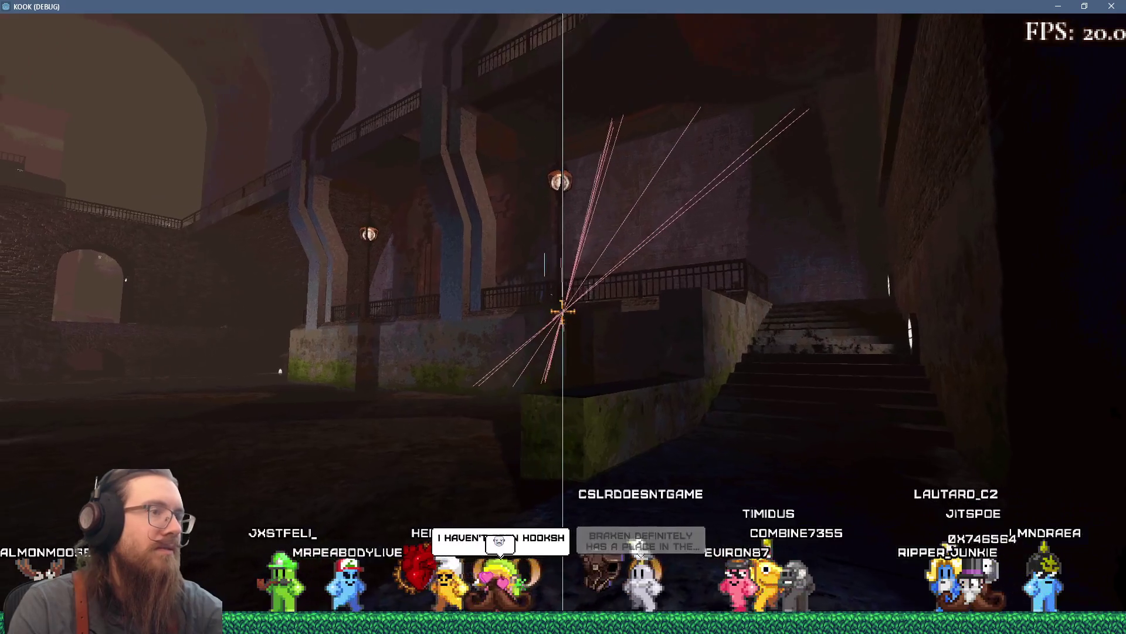
key("w")
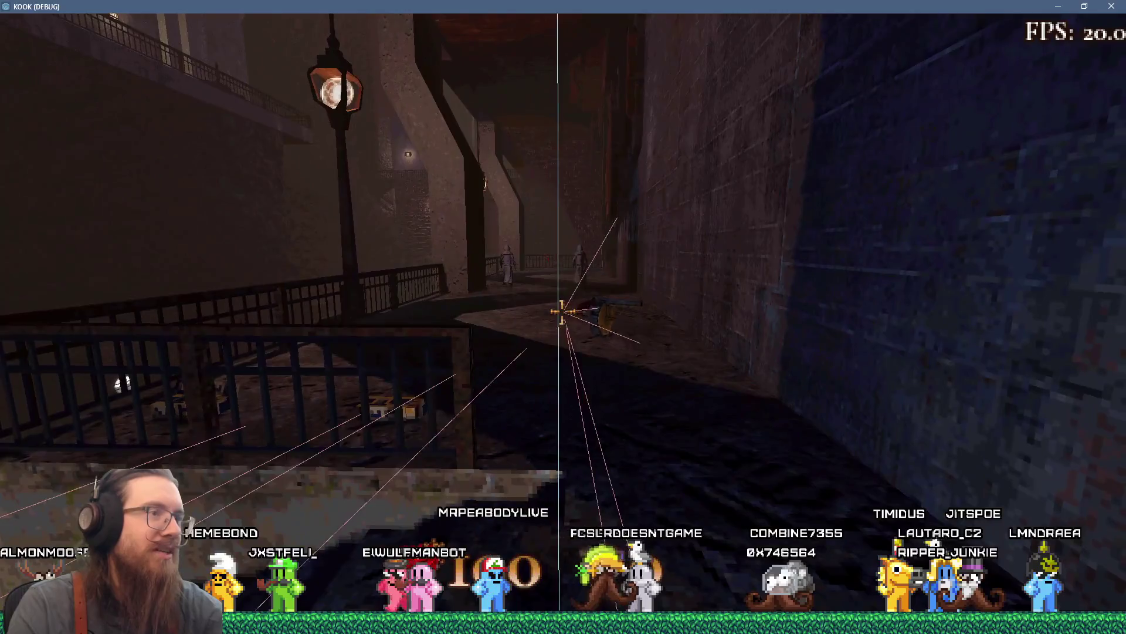
key("grave")
type("notarget")
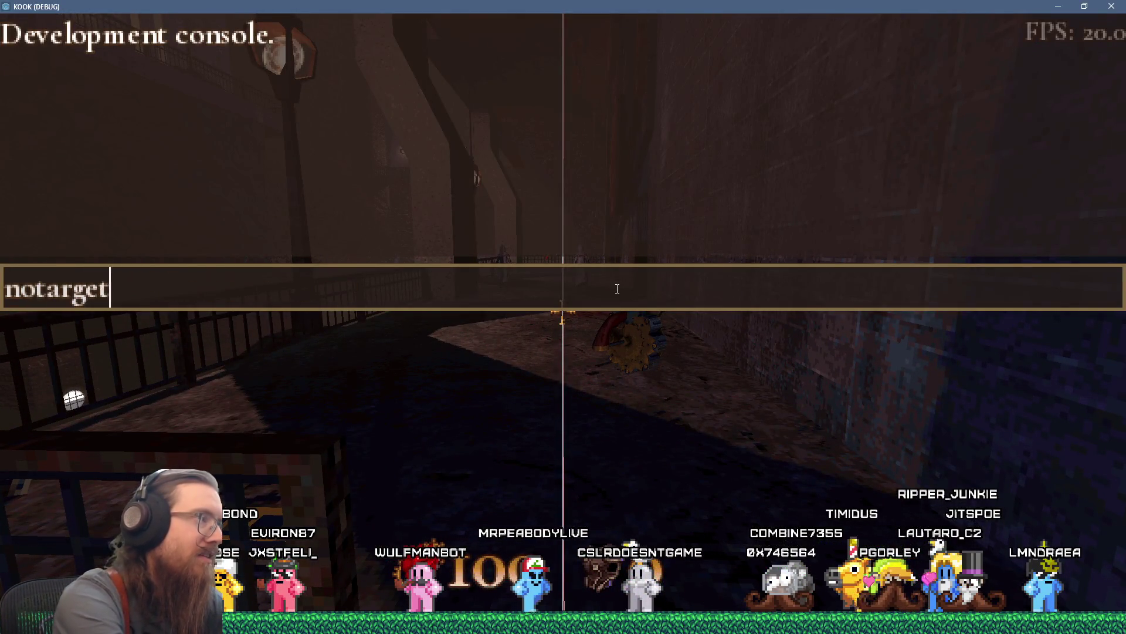
key("Return")
key("2")
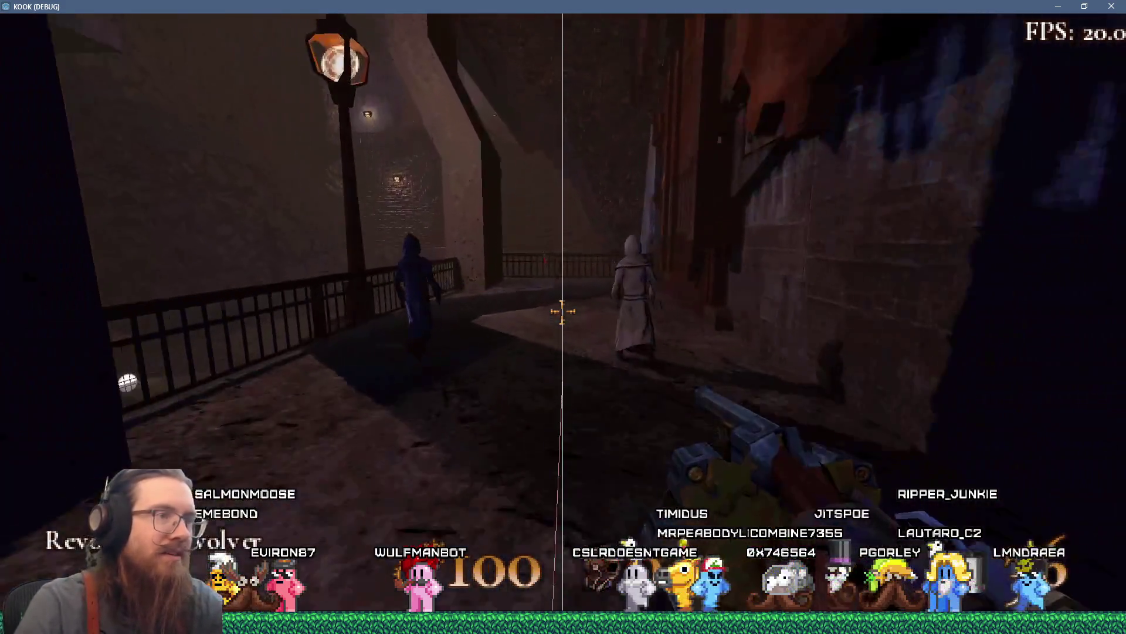
key("w")
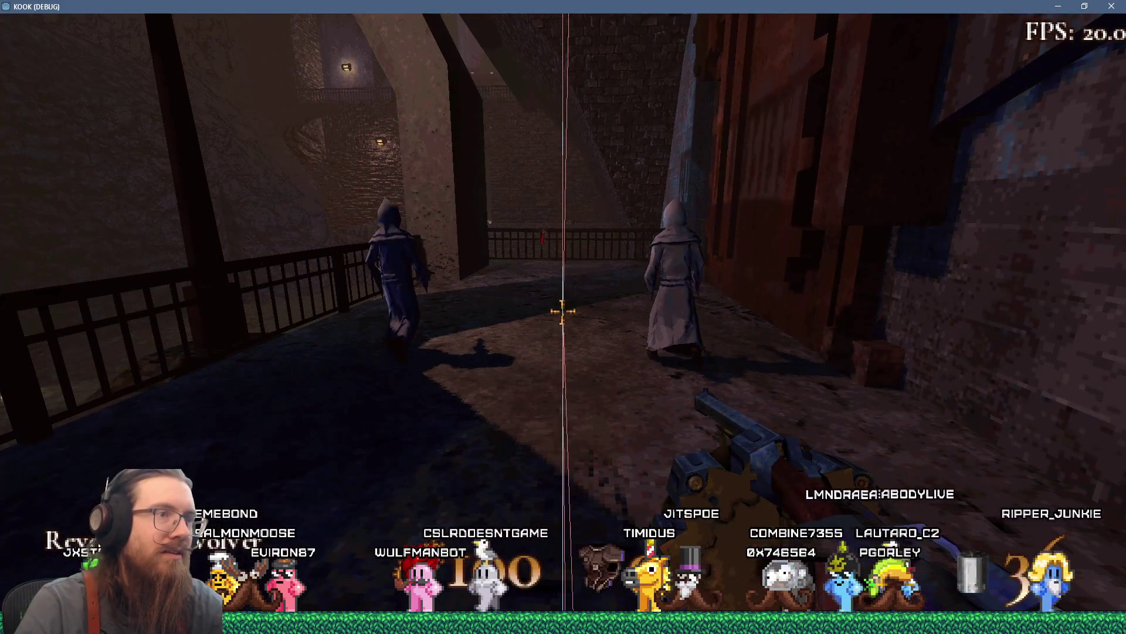
key("w")
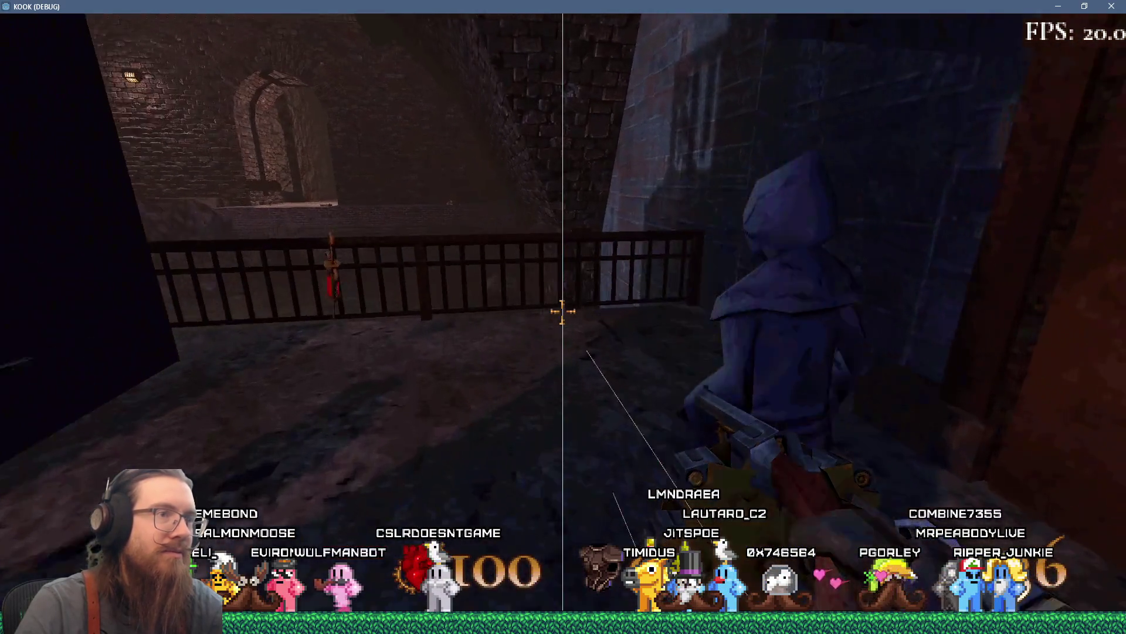
Shoot repeatedly at the robed figures along the walkway.
left_click(562, 312)
left_click(562, 312)
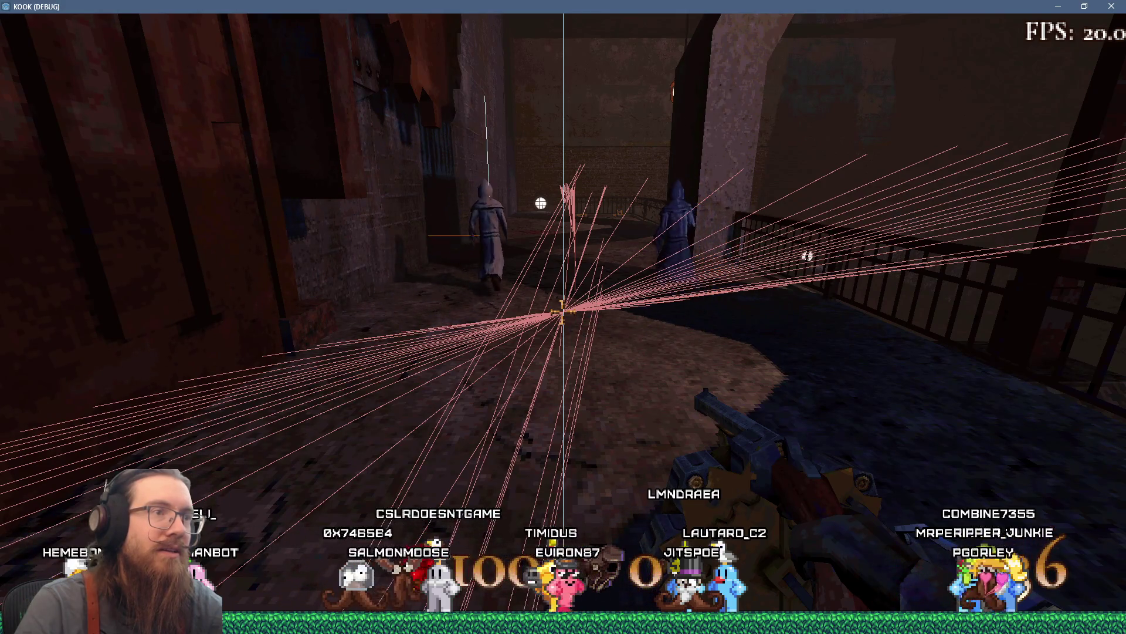
key("w")
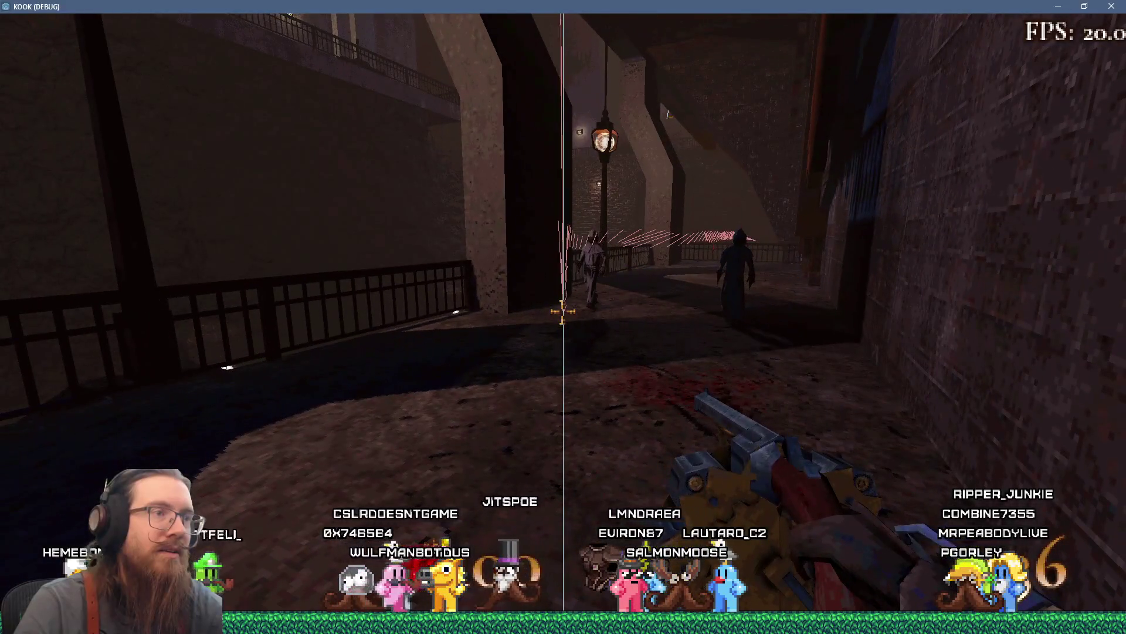
left_click(563, 312)
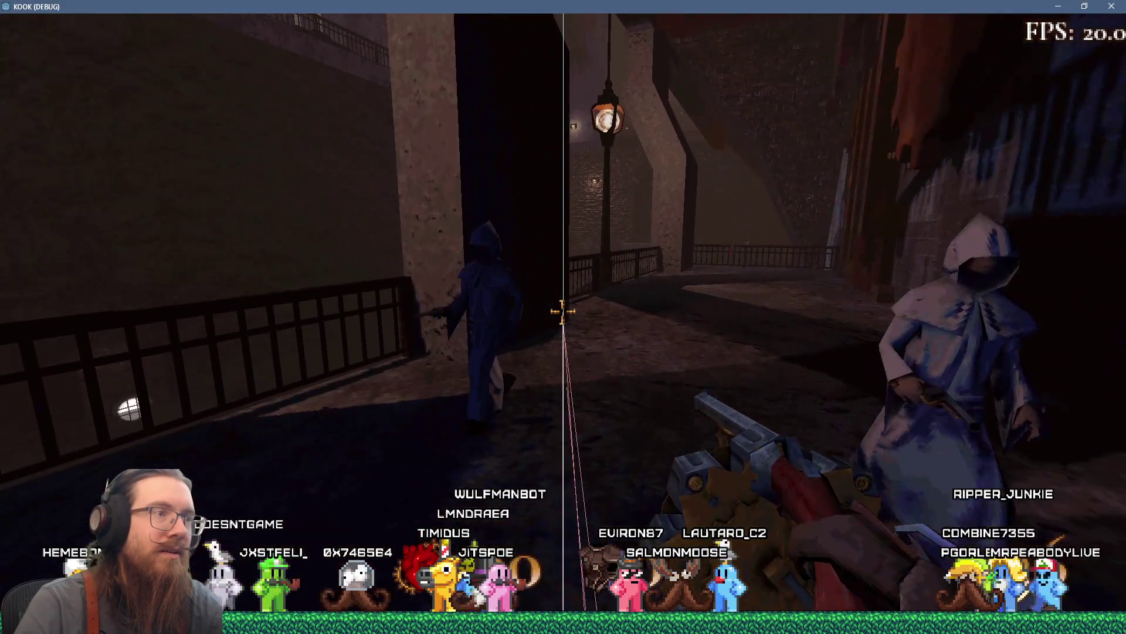
left_click(562, 312)
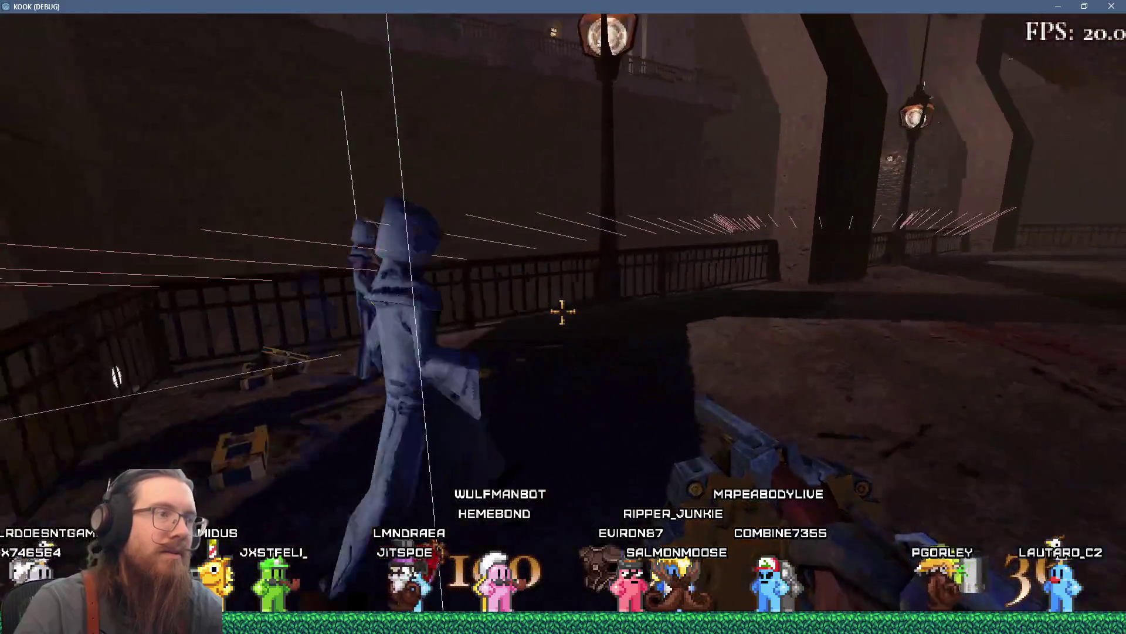
left_click(563, 312)
left_click(563, 311)
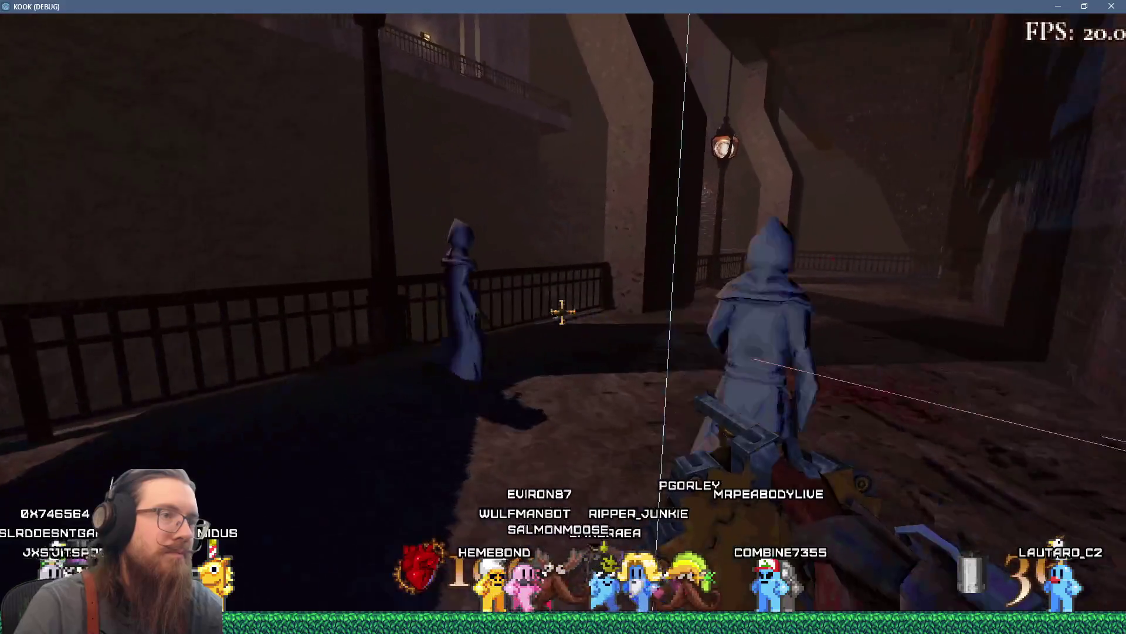
left_click(563, 312)
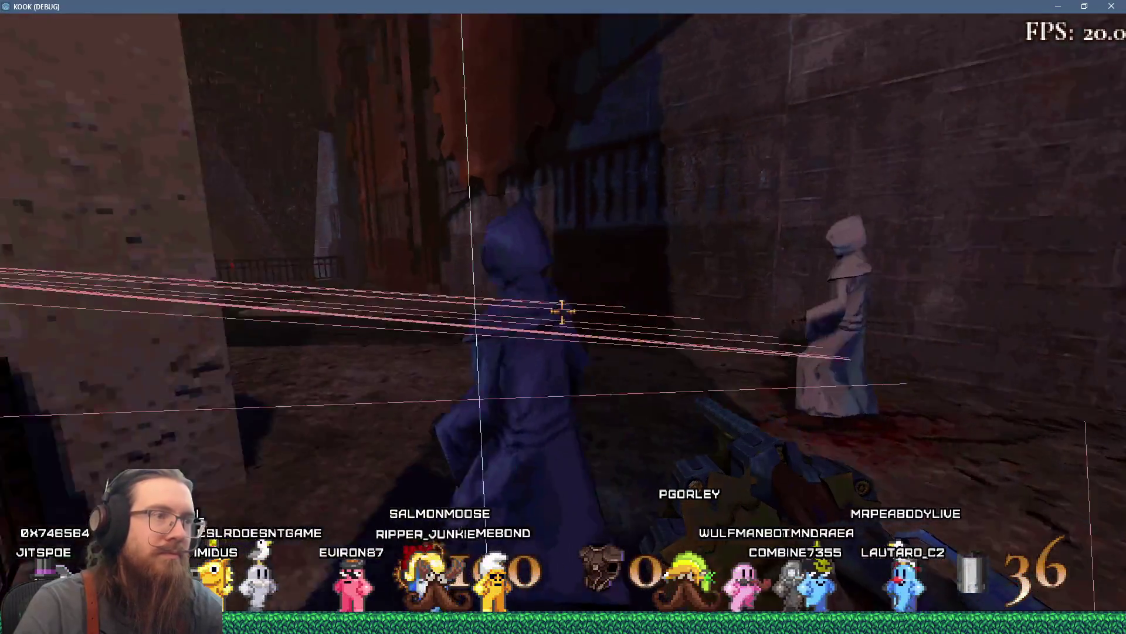
Enter notarget again in the console, then quit the game.
key("grave")
type("notarget")
key("Return")
type("qui")
key("Return")
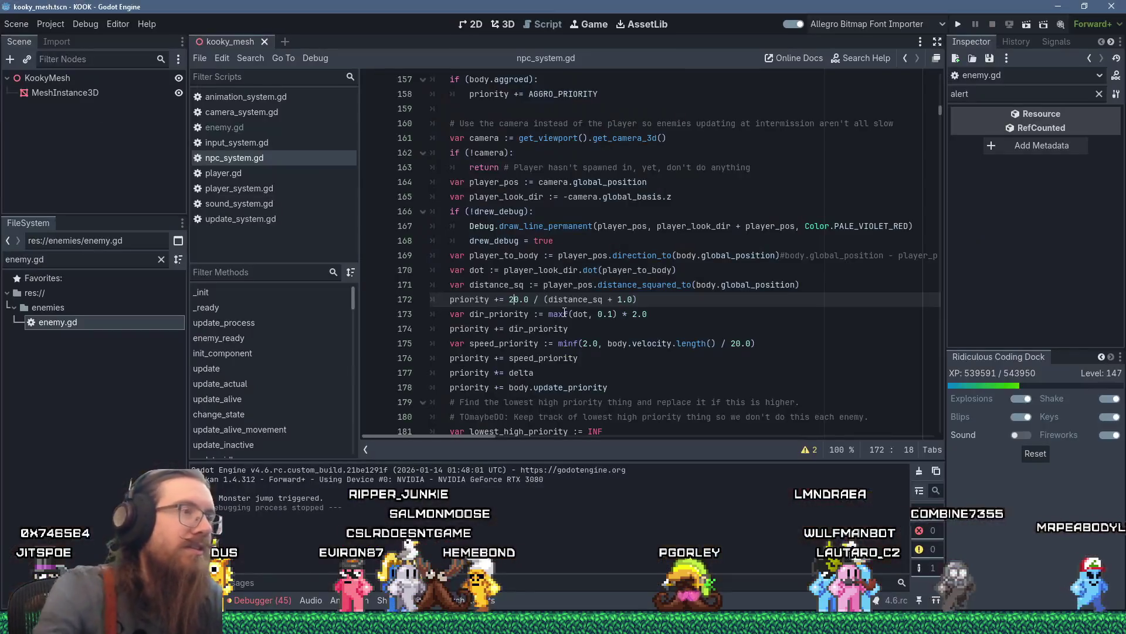
Comment out the debug drawing lines 166–168 and save npc_system.gd.
left_click(563, 270)
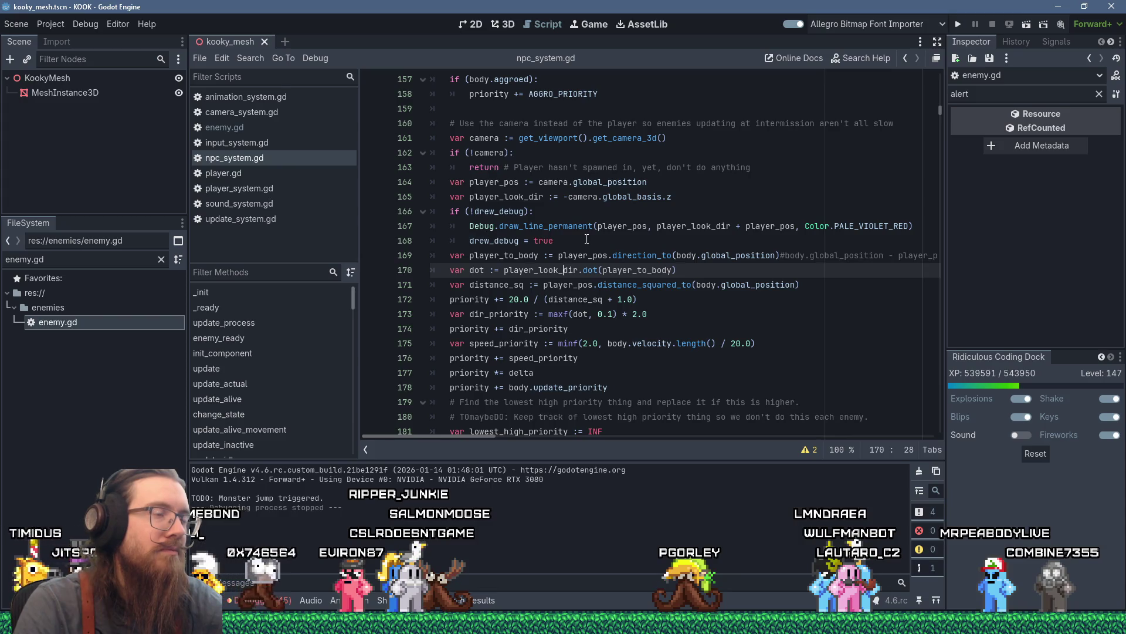
left_click_drag(582, 240, 425, 216)
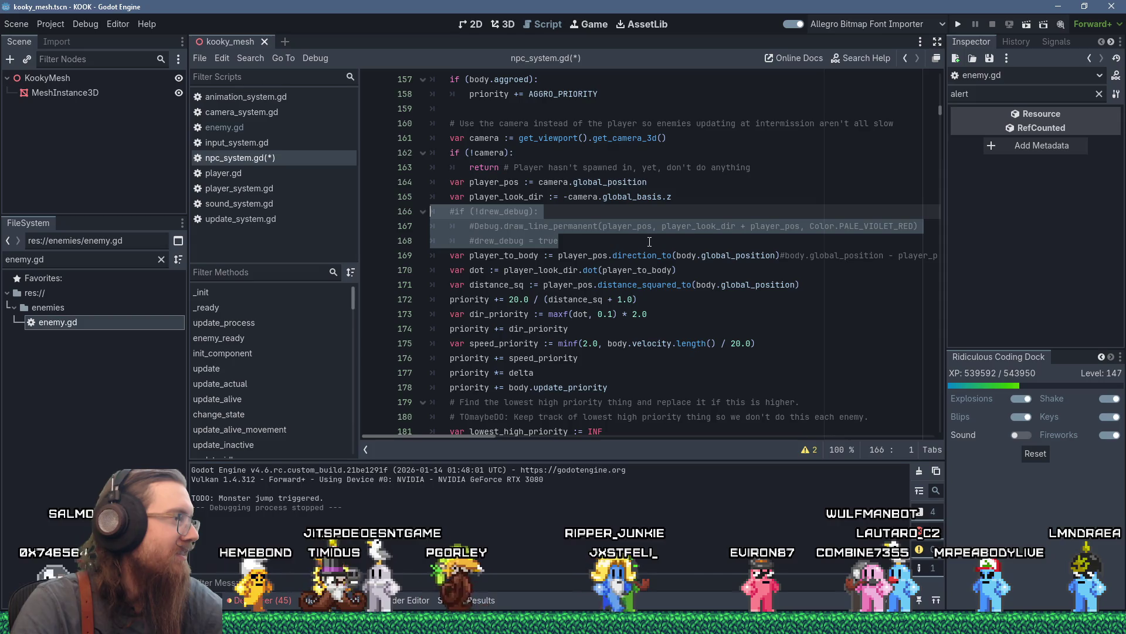
left_click(650, 242)
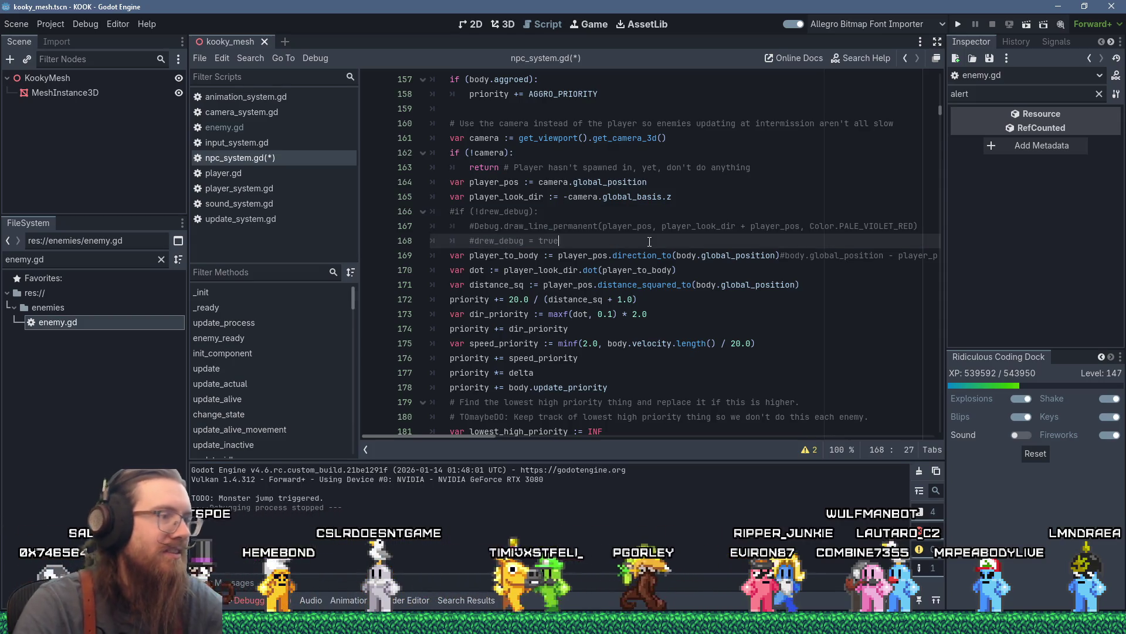
key("ctrl+s")
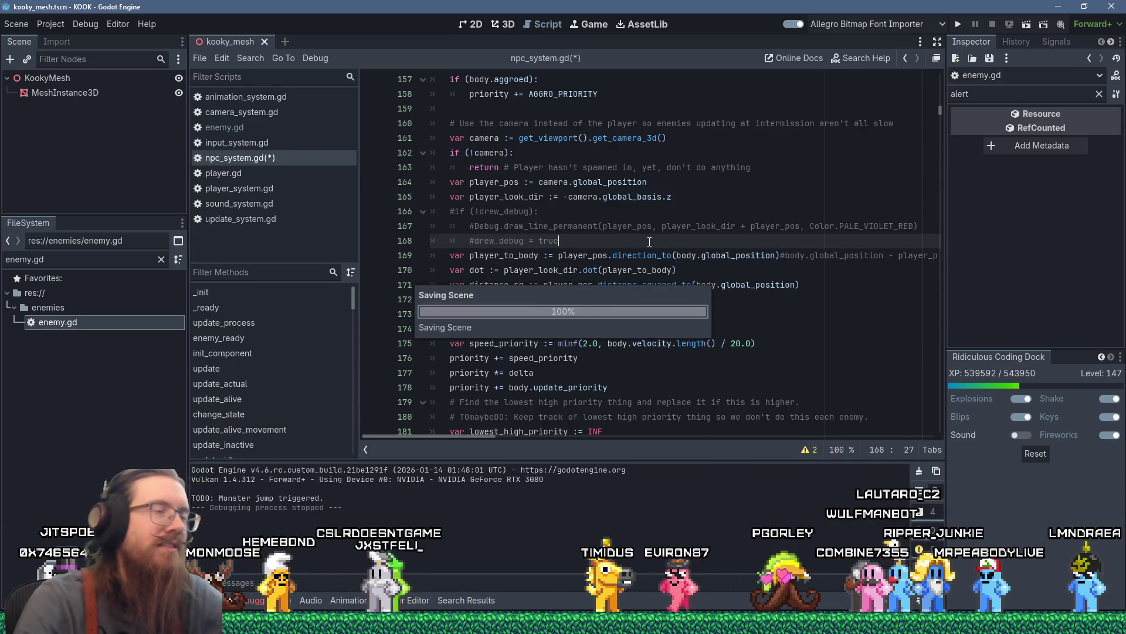
key("alt+Tab")
key("Escape")
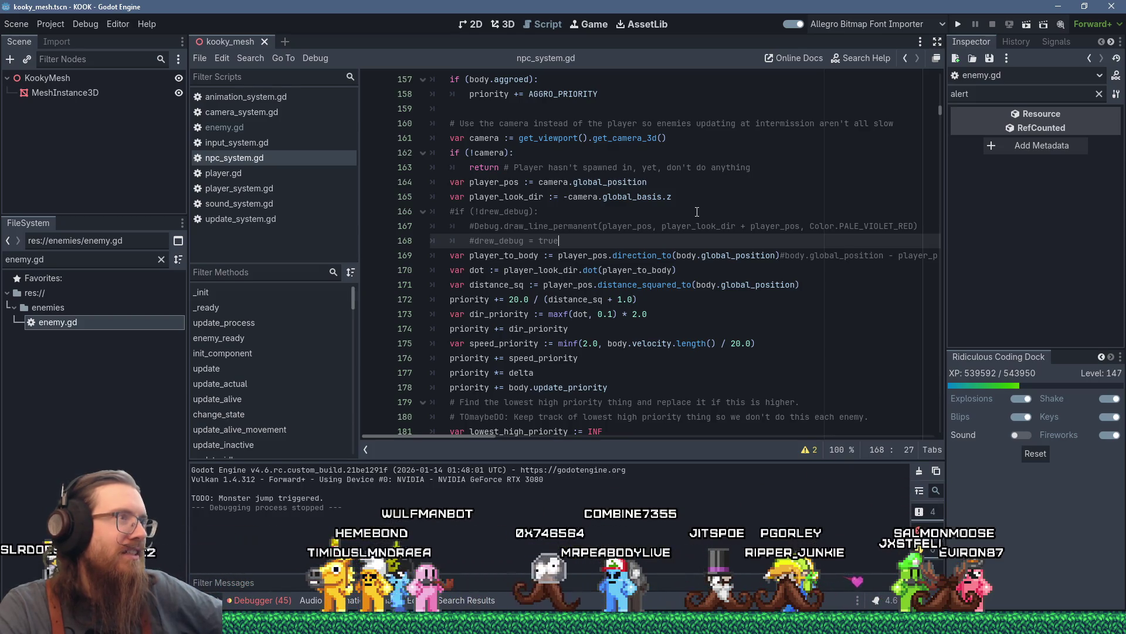
scroll(697, 212, "up", 4)
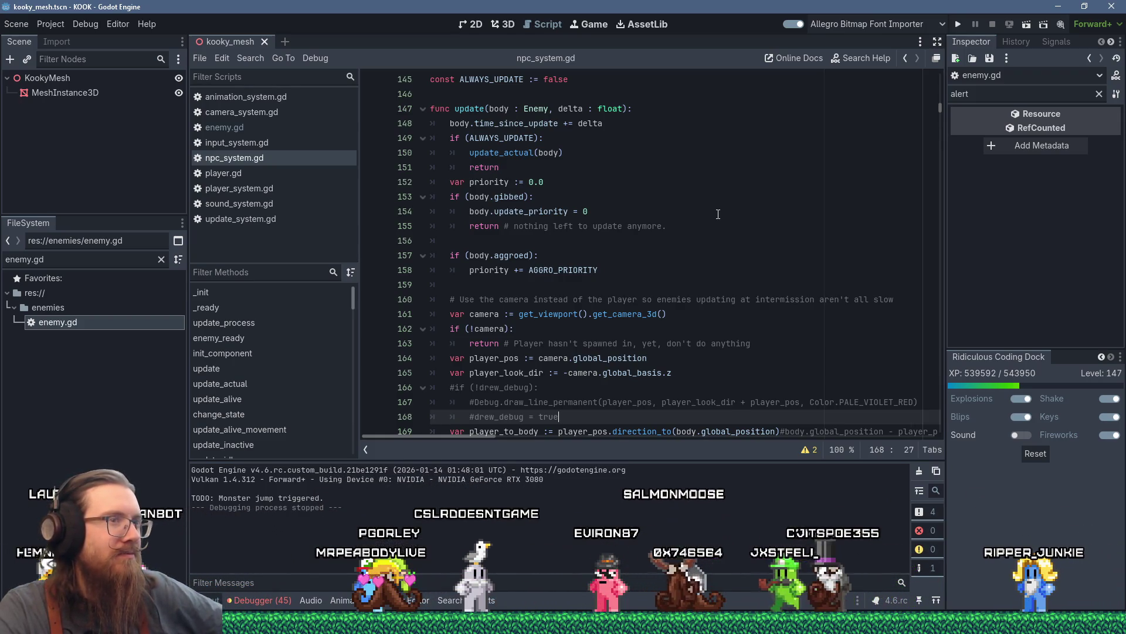
Review the script warnings and jump to the unused-parameter warning at line 1634.
left_click(811, 453)
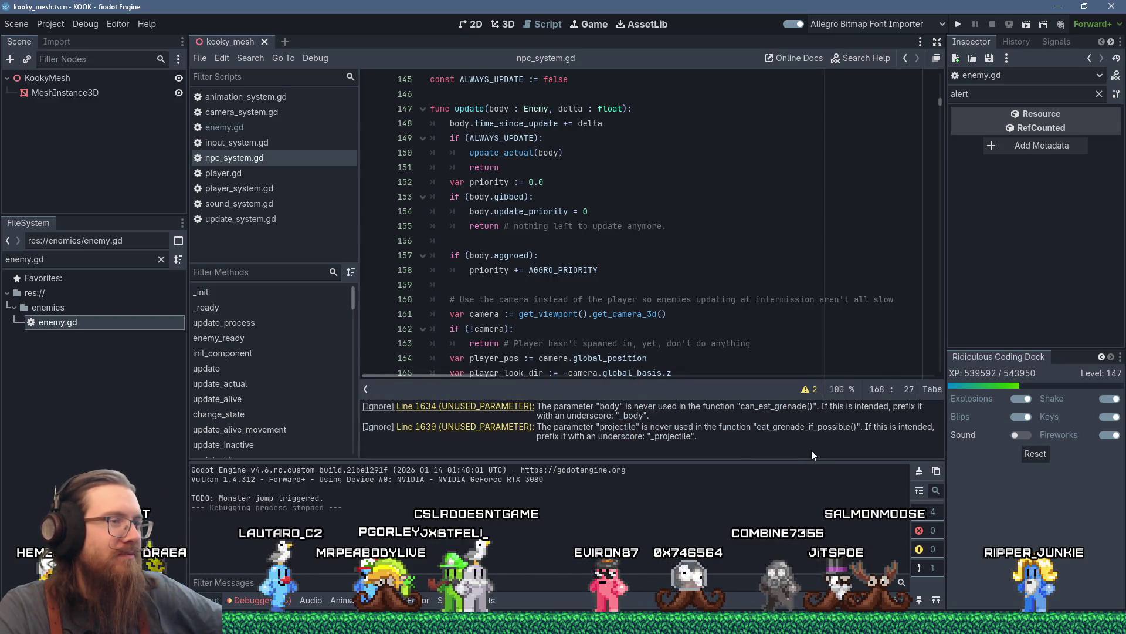
left_click(503, 410)
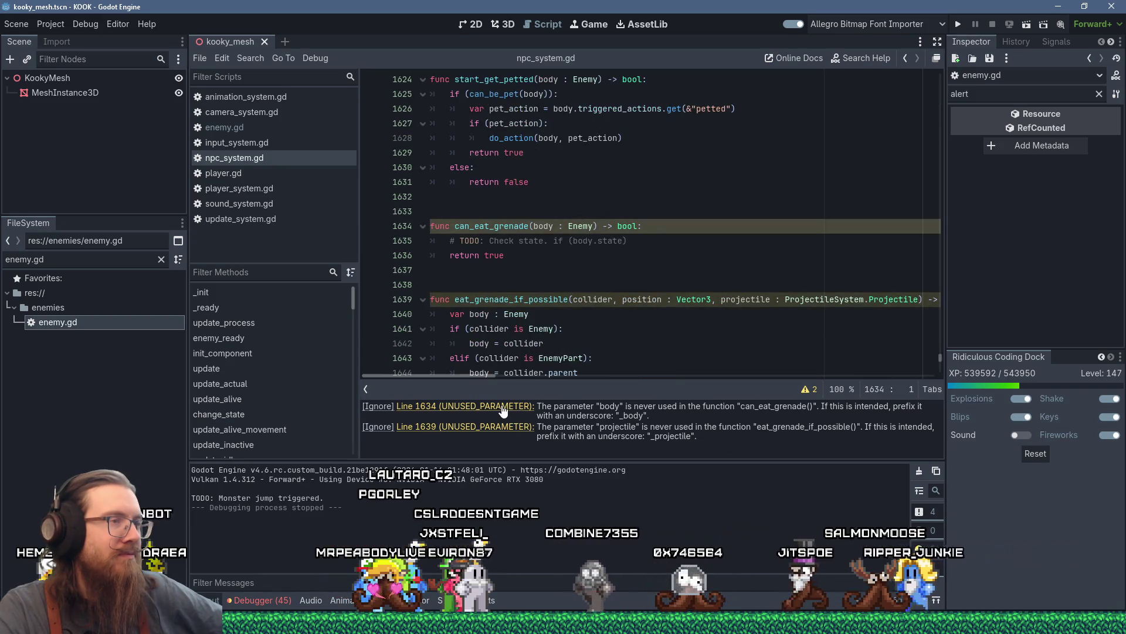
left_click(809, 389)
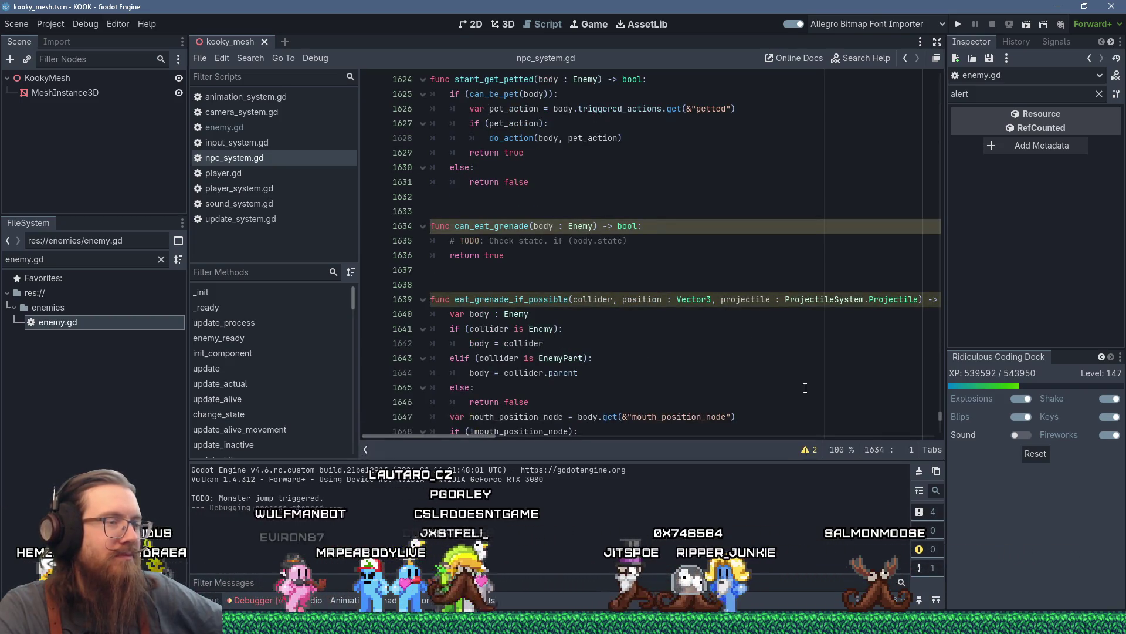
left_click(793, 349)
scroll(786, 352, "down", 6)
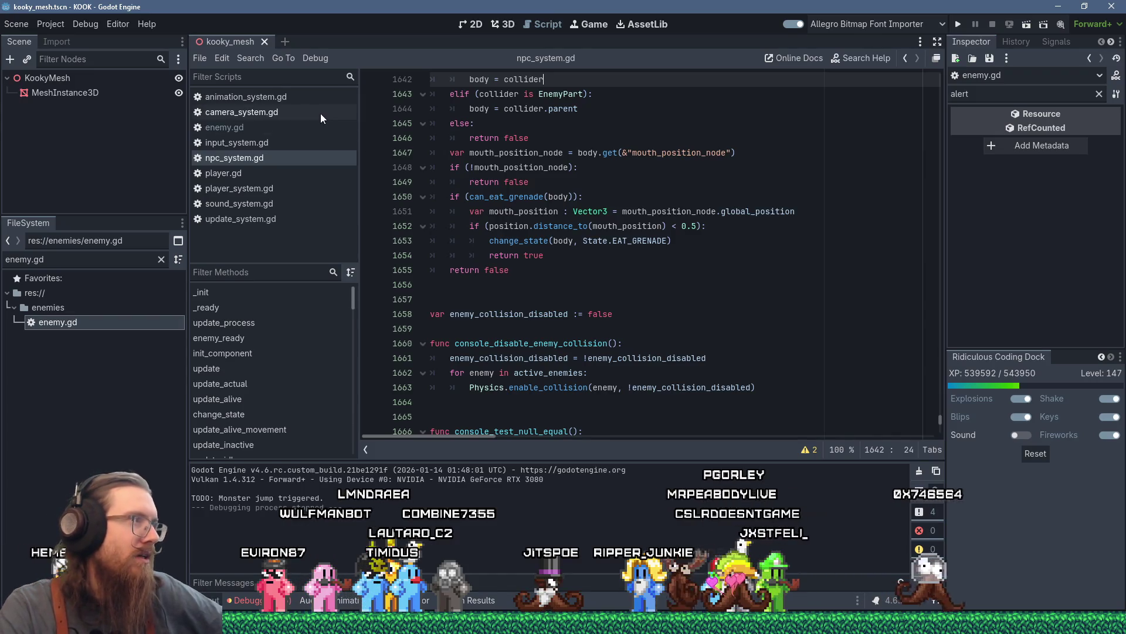
In animation_system.gd, follow advance on line 65 to the AnimationMixer documentation.
left_click(311, 99)
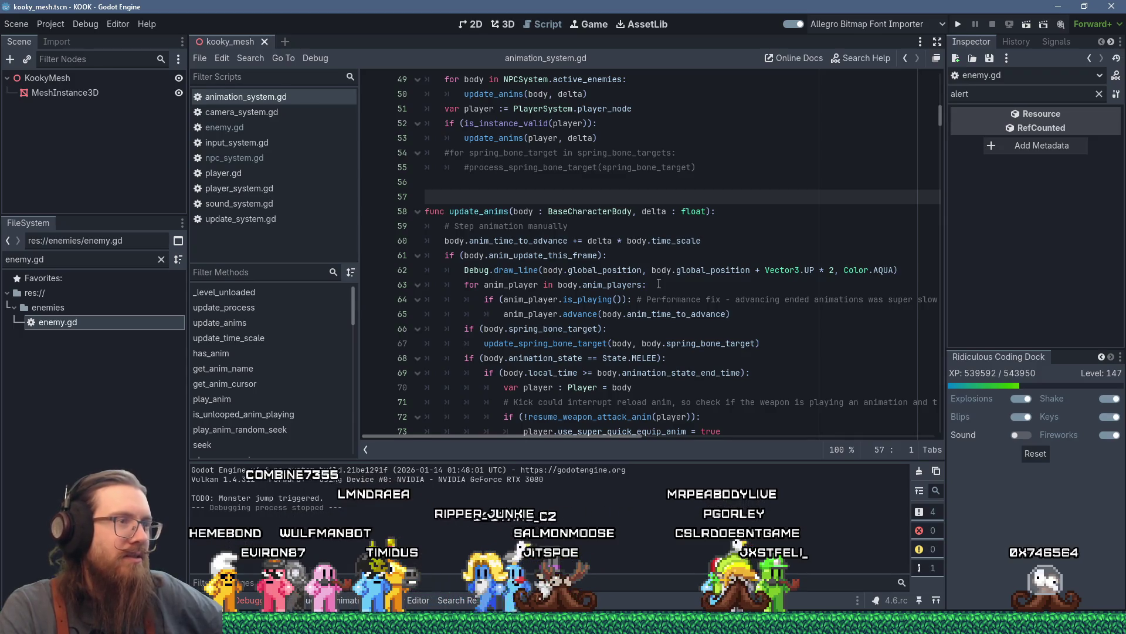
scroll(589, 267, "down", 1)
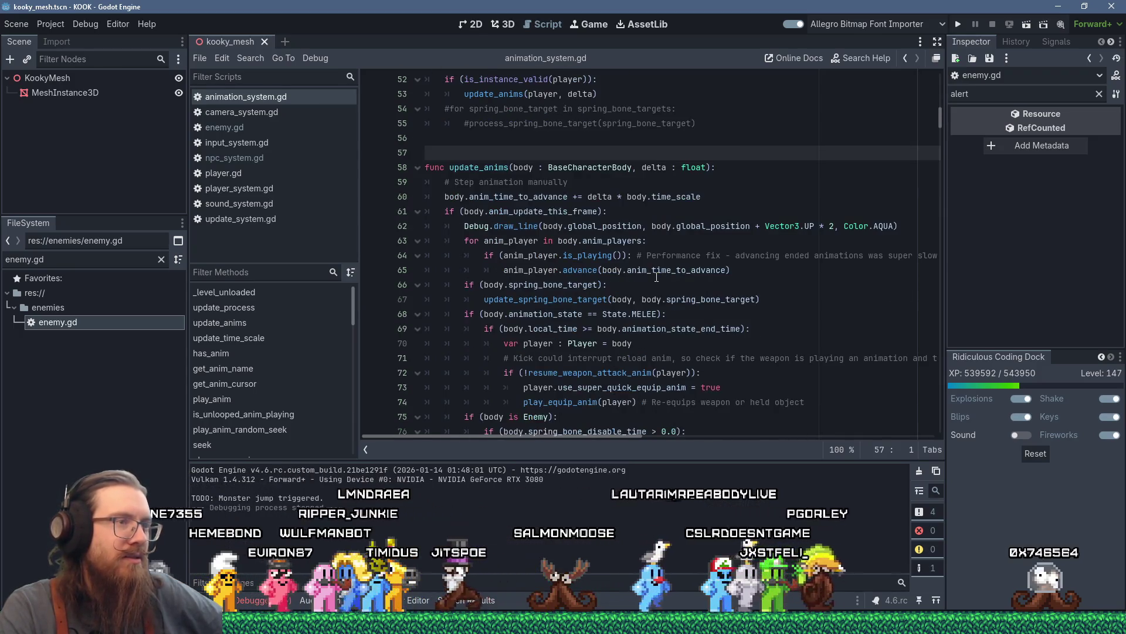
left_click(585, 270)
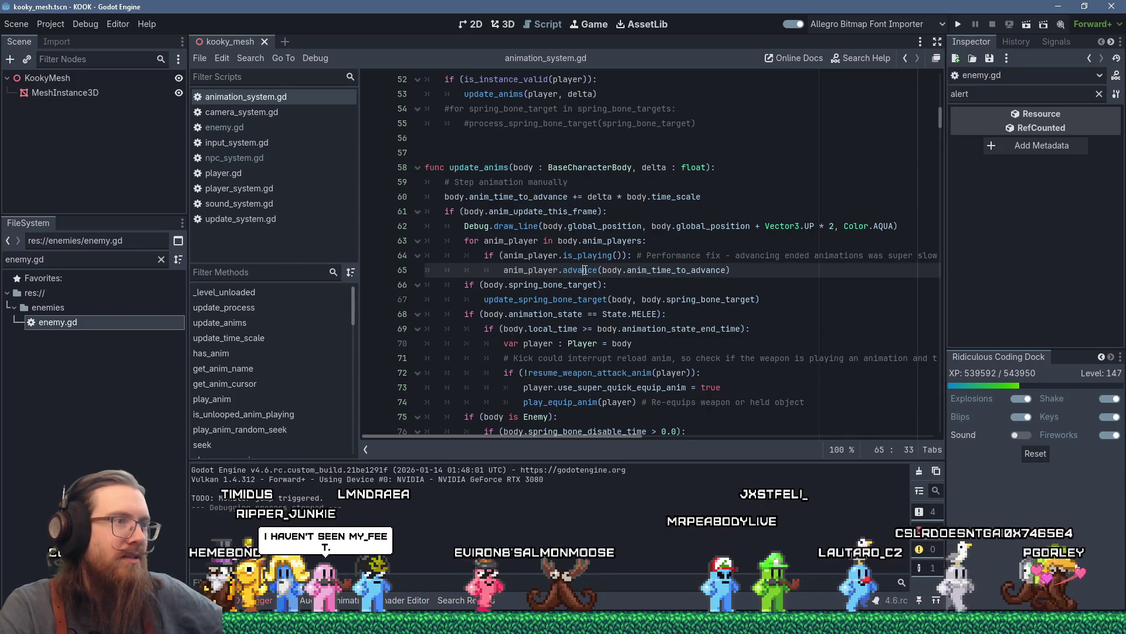
left_click(585, 270, "ctrl")
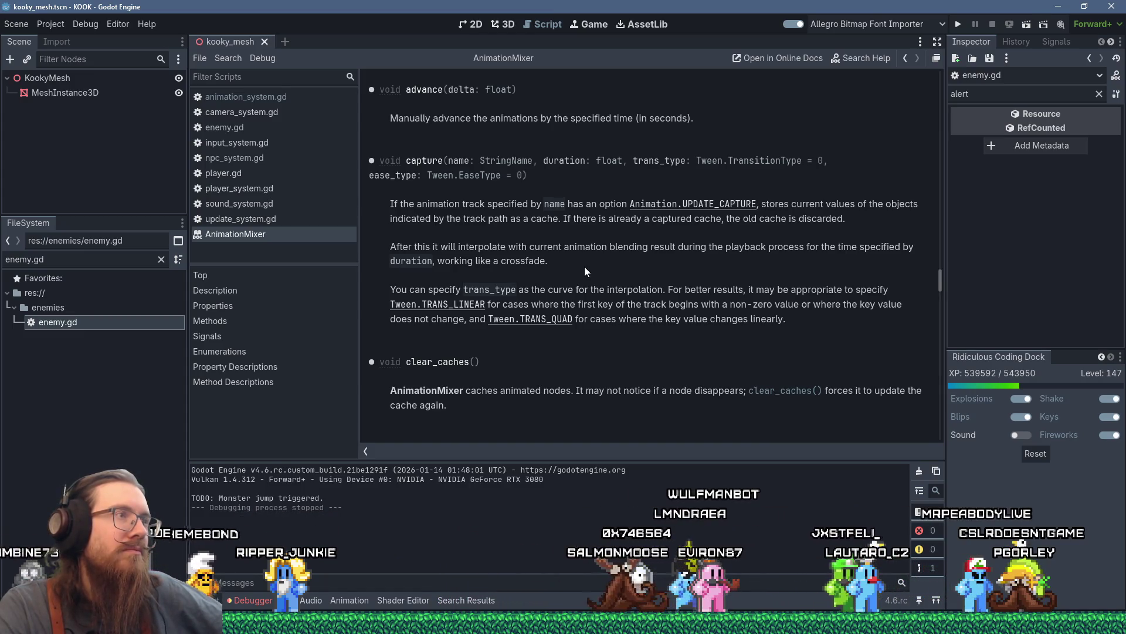
key("alt+Tab")
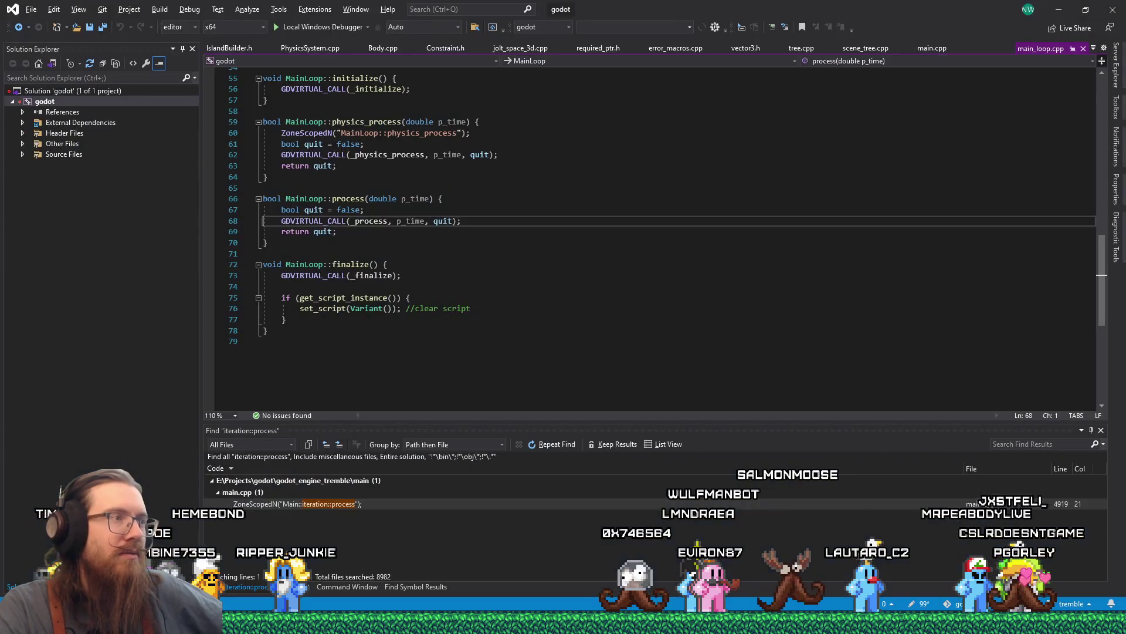
Search the entire solution for ::advance and jump to AnimationMixer::advance in animation_mixer.cpp.
left_click(476, 29)
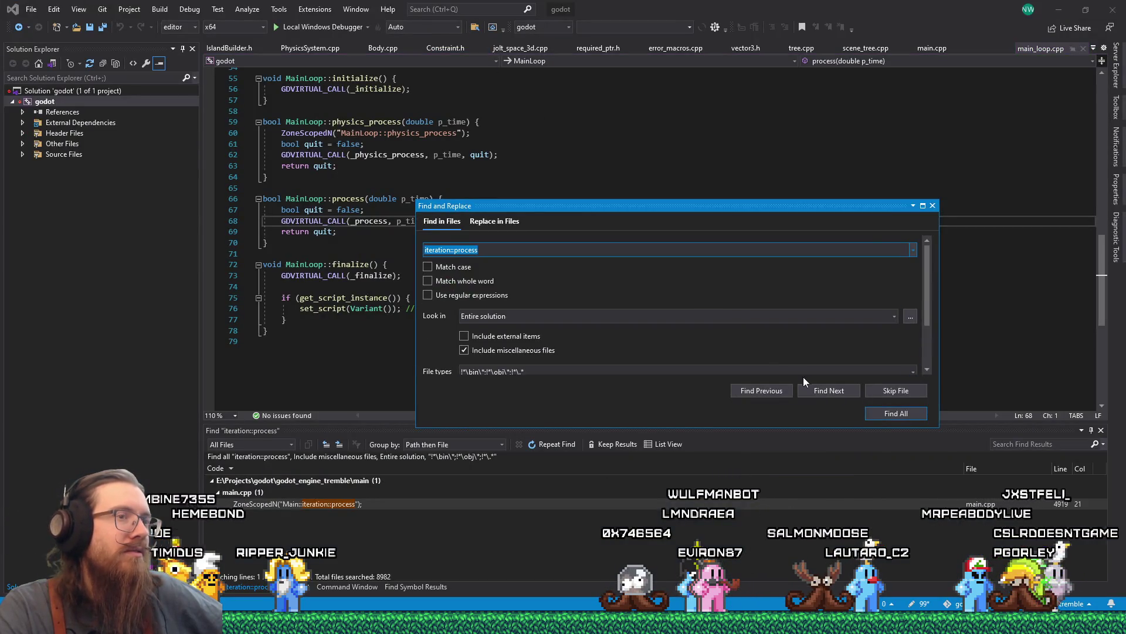
left_click(892, 412)
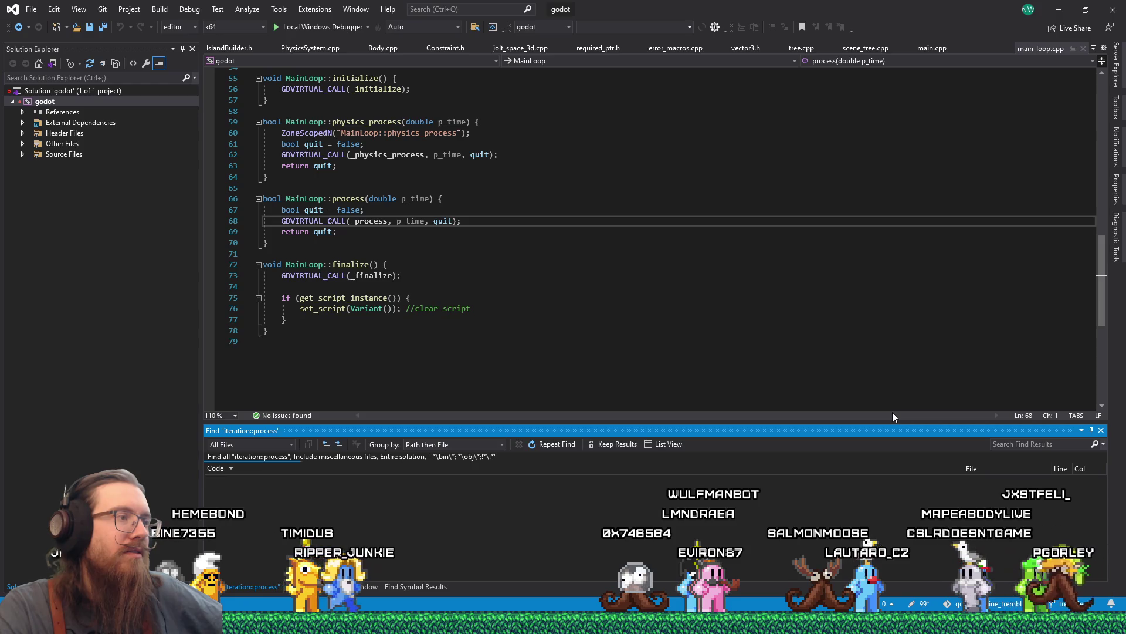
left_click(476, 28)
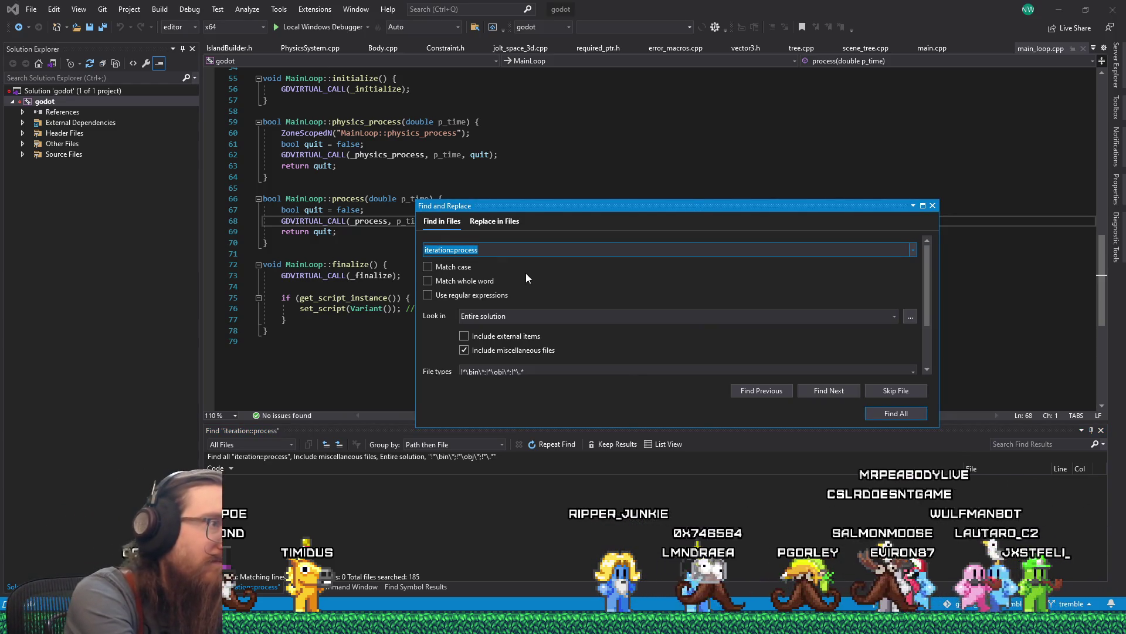
type("::advance")
key("Return")
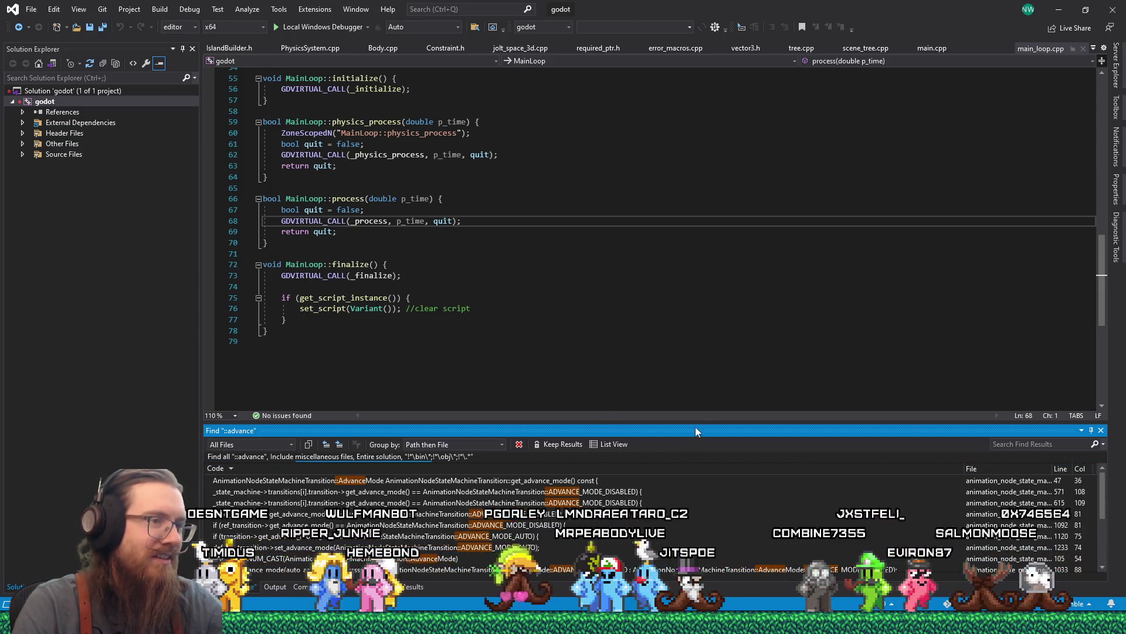
left_click_drag(702, 421, 702, 358)
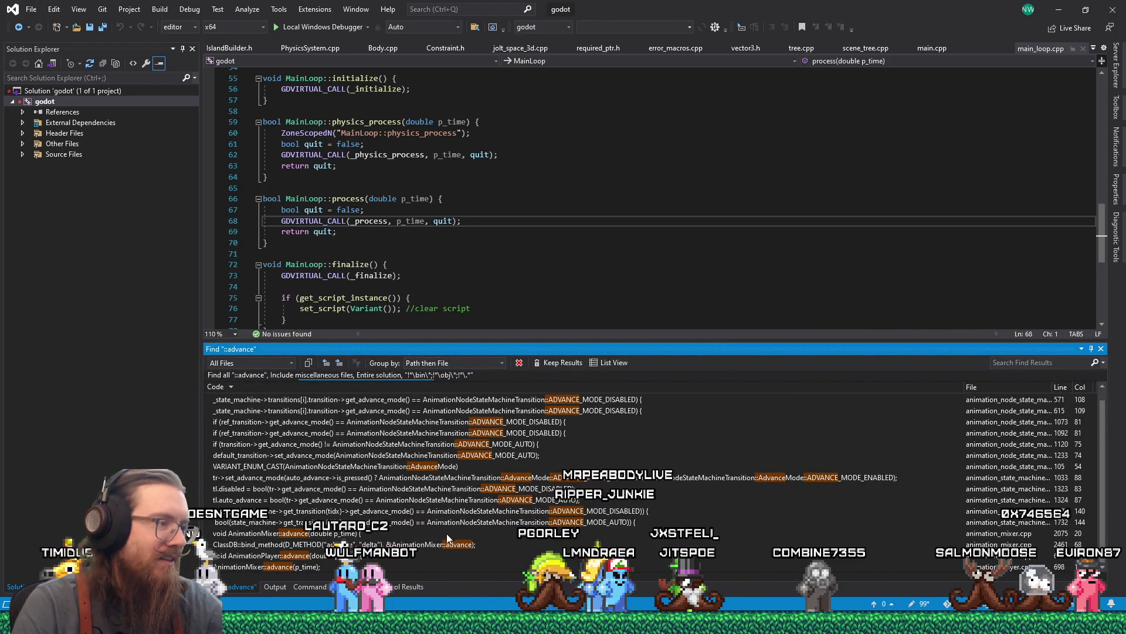
key("F8")
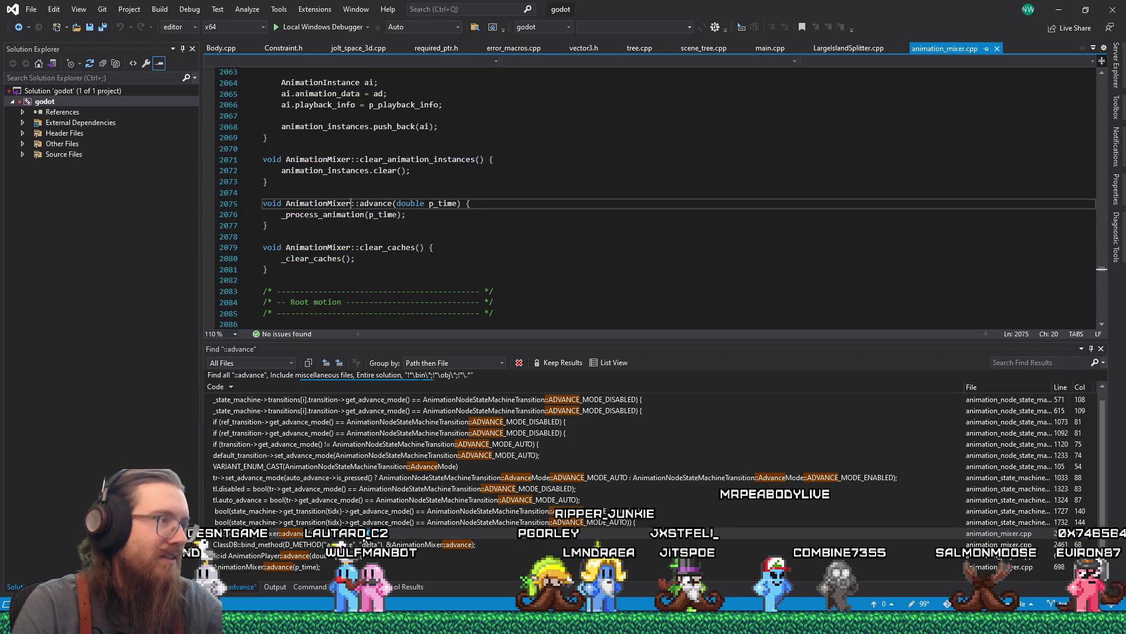
Peek the _process_animation definition from its call on line 2076.
left_click(458, 217)
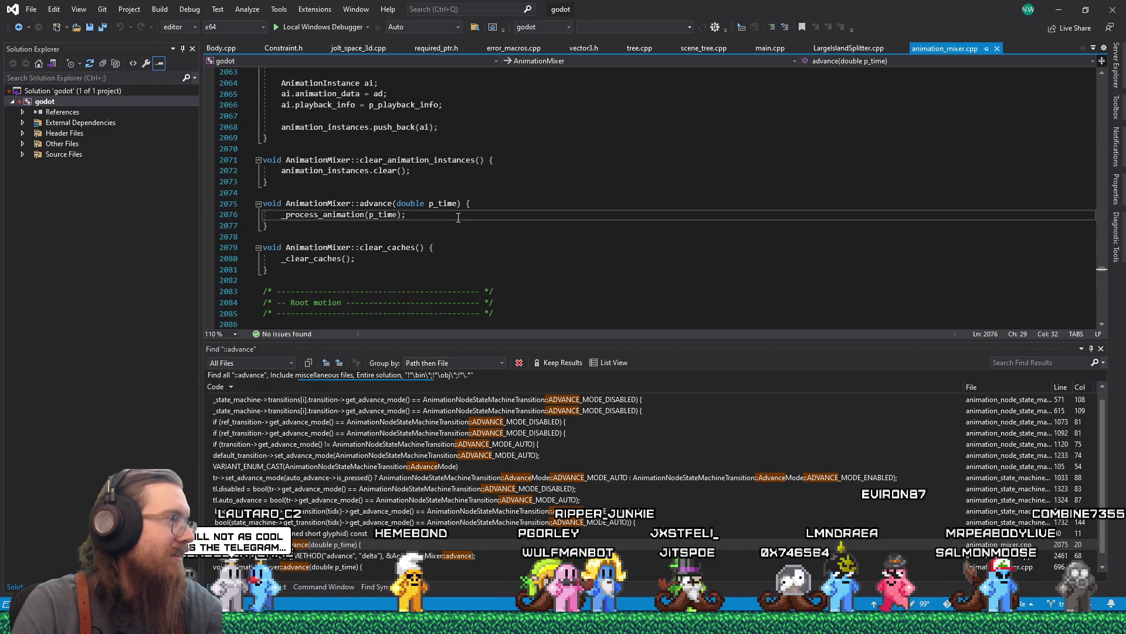
double_click(331, 216)
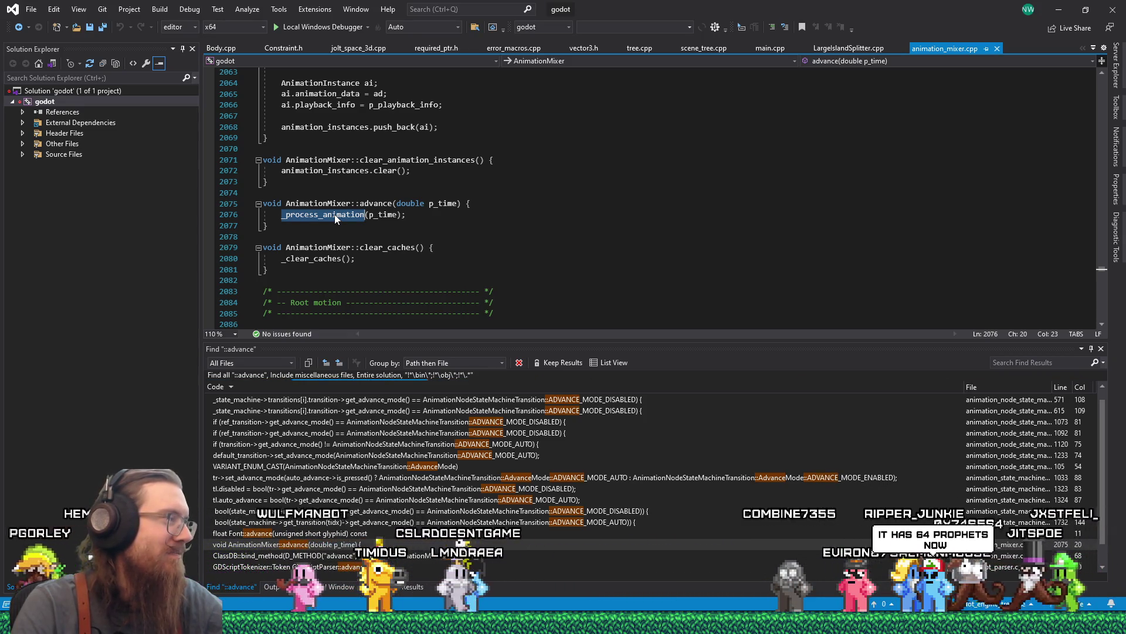
left_click(335, 214)
double_click(336, 214)
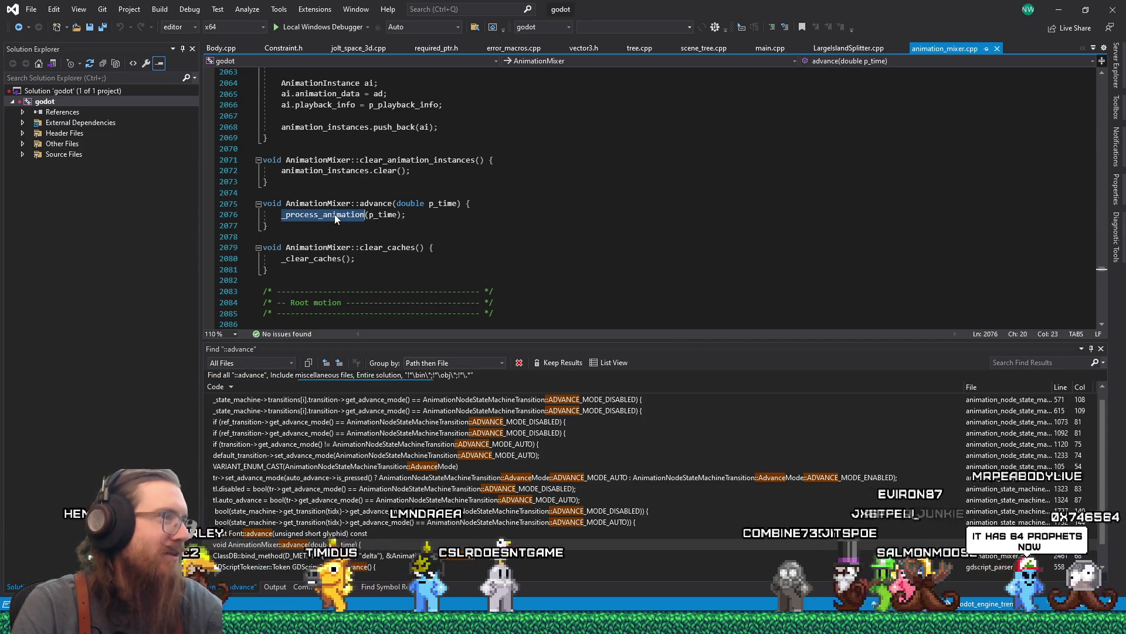
right_click(335, 215)
left_click(381, 267)
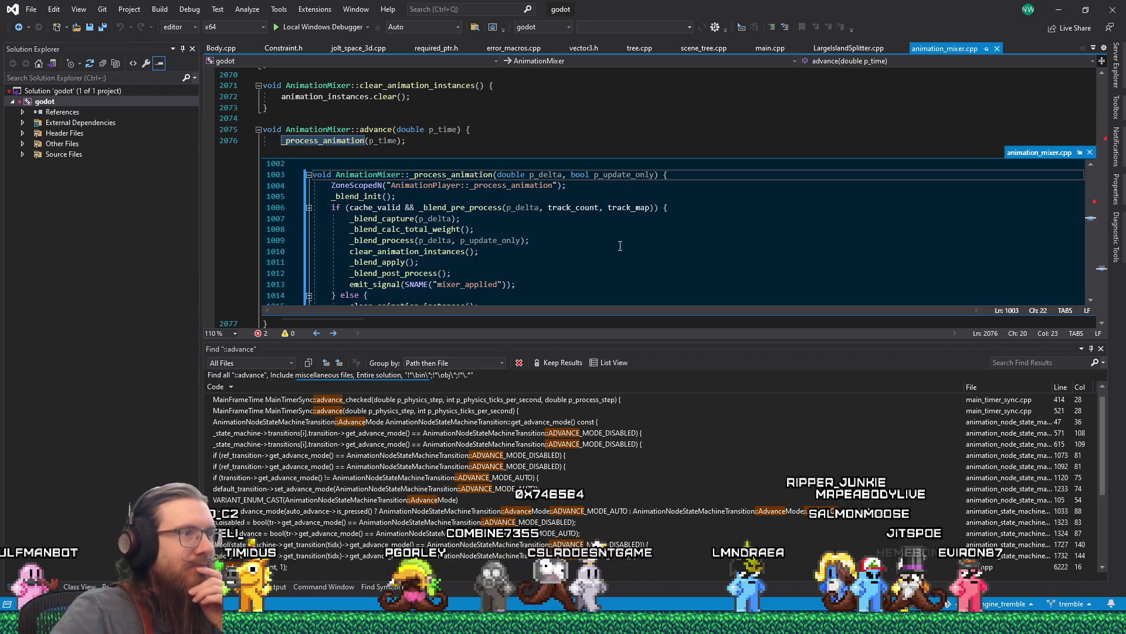
Scroll through the peek window to see the _blend_init, _blend_capture, _blend_process and _blend_apply calls.
scroll(634, 246, "down", 1)
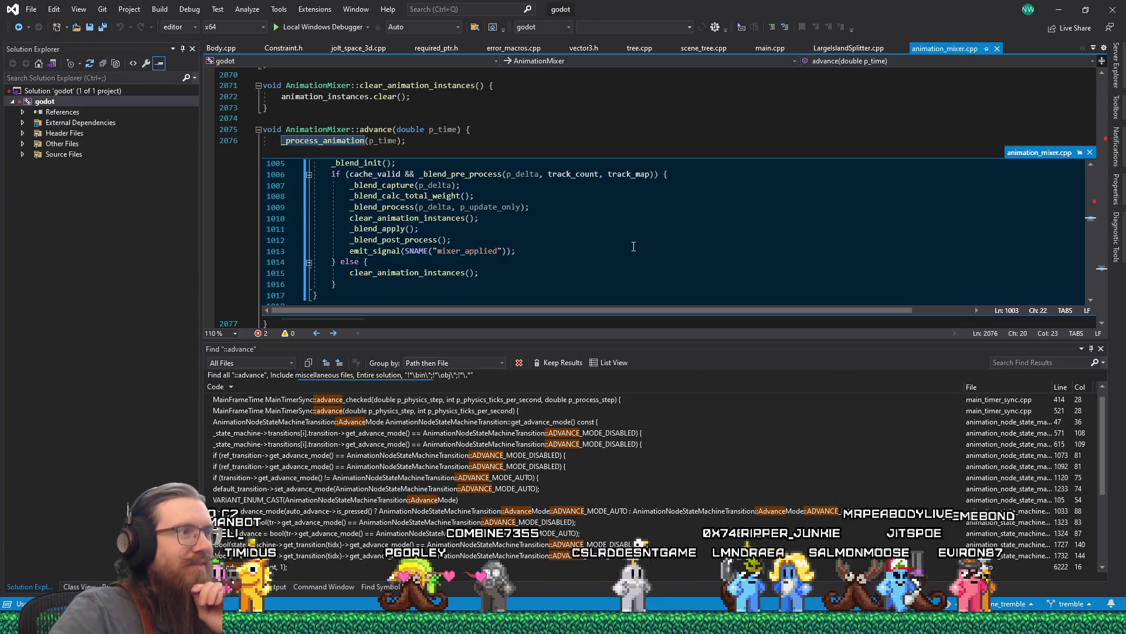
scroll(634, 246, "up", 1)
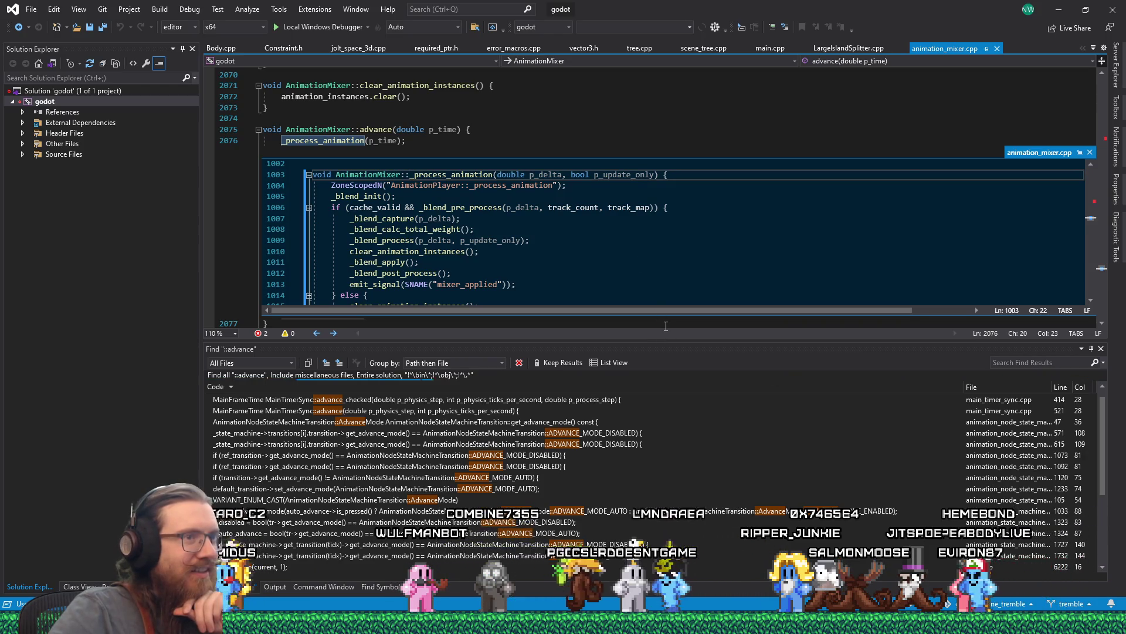
left_click_drag(669, 318, 689, 411)
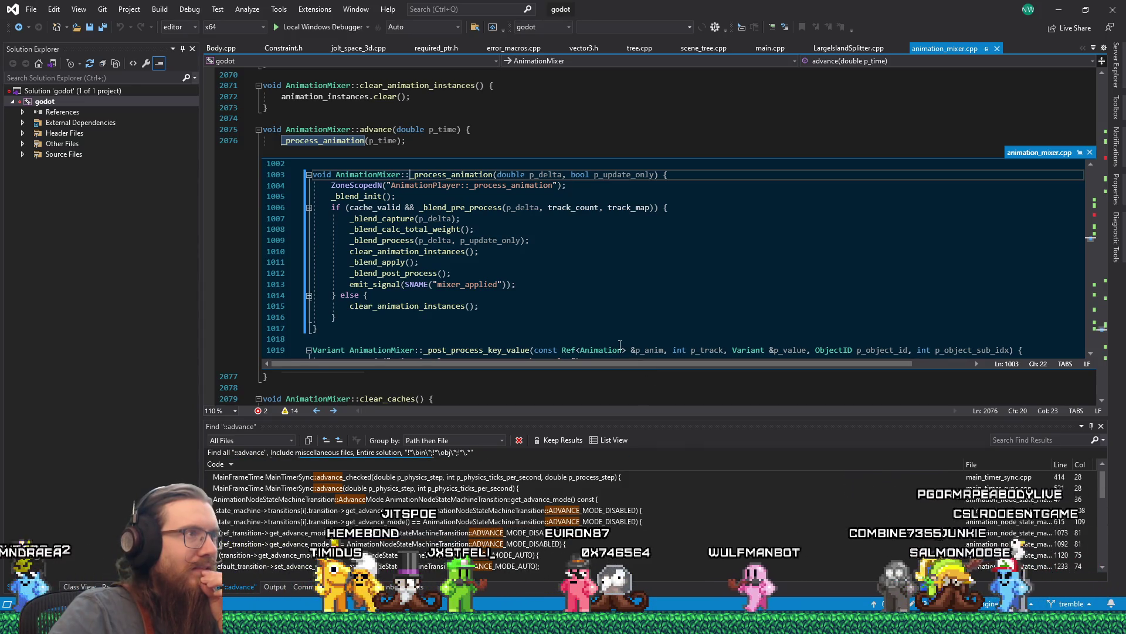
scroll(620, 345, "down", 3)
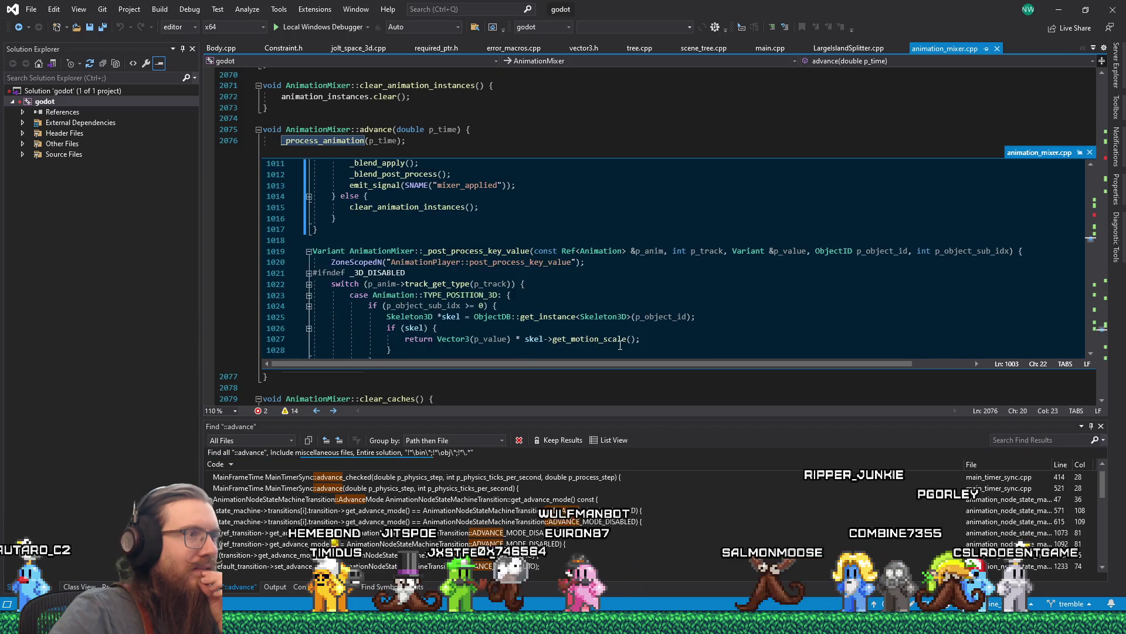
scroll(620, 345, "up", 5)
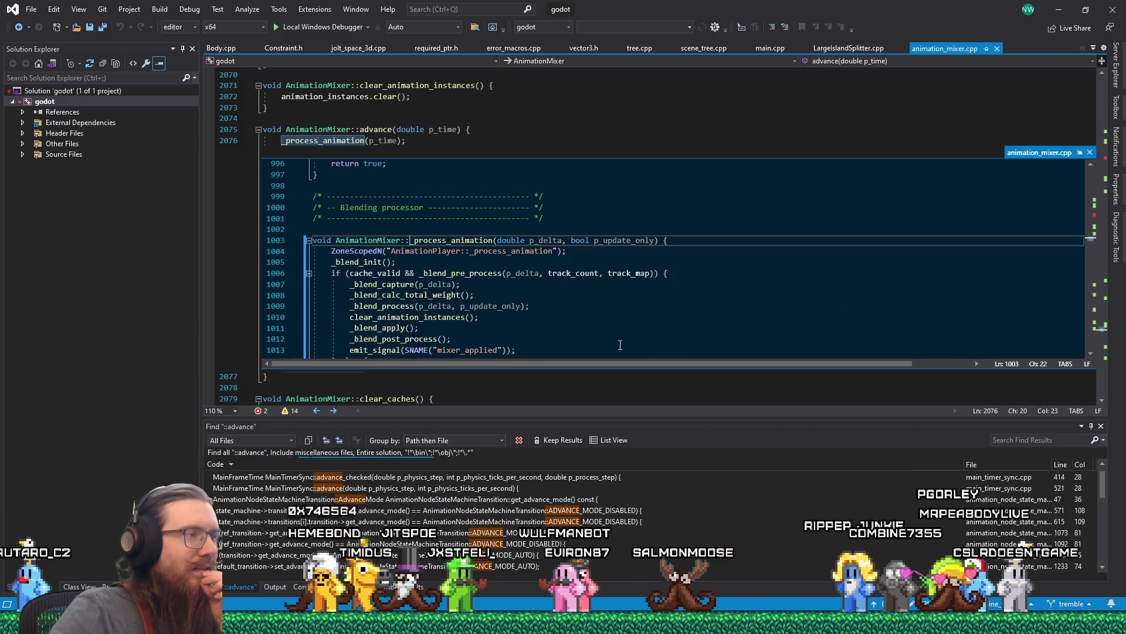
left_click(563, 622)
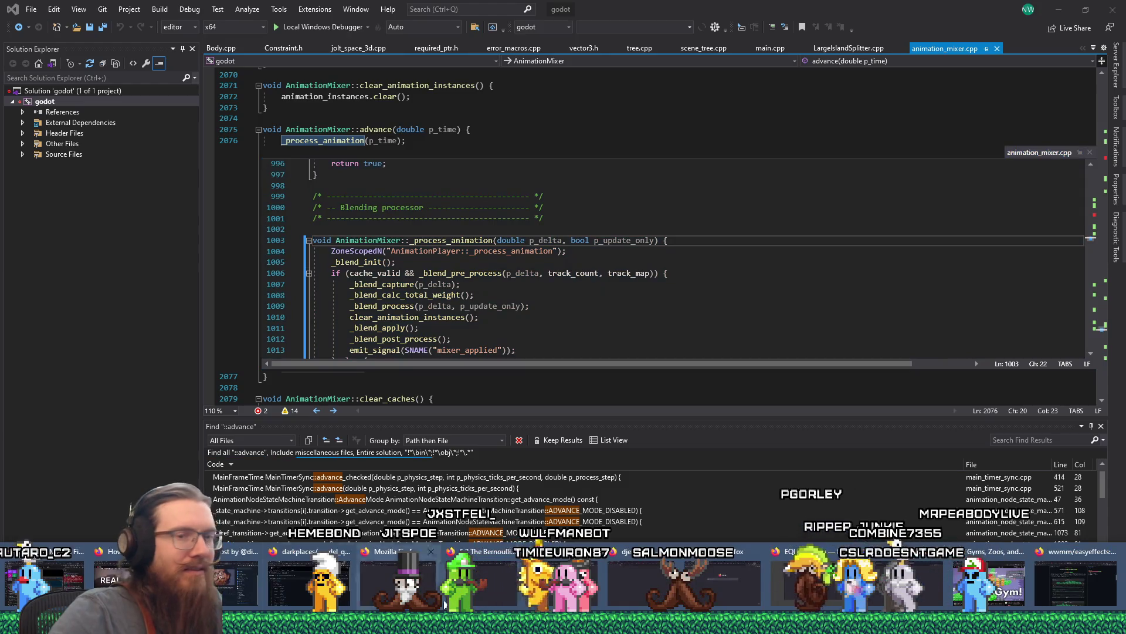
In a new Firefox tab, search 'godot gith' and open the godotengine/godot Issues page.
left_click(1076, 581)
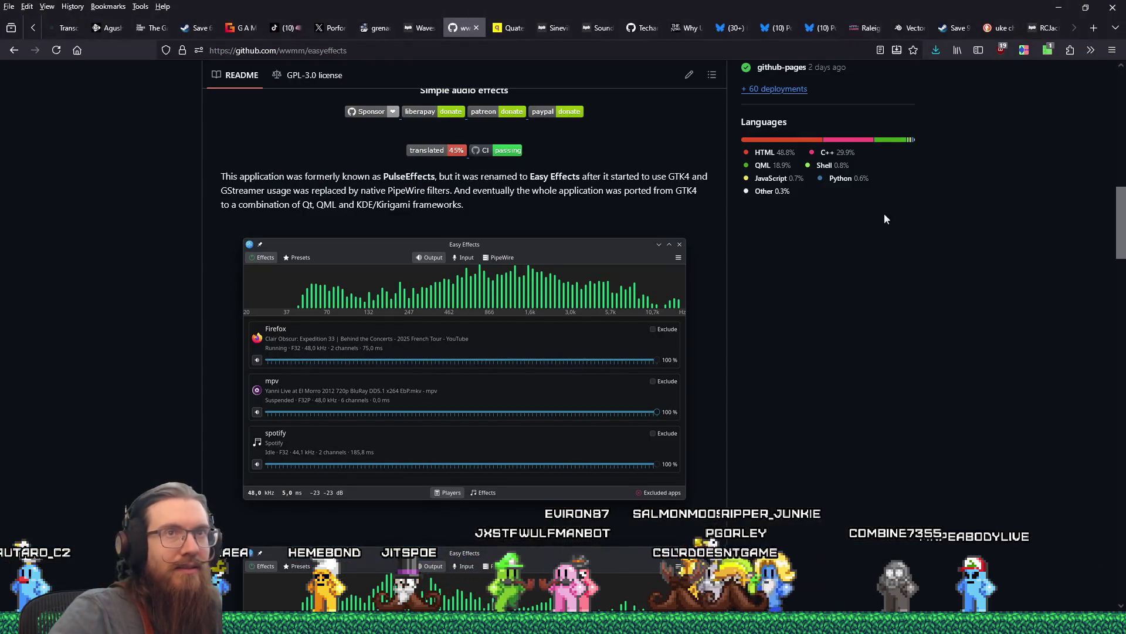
left_click(1085, 29)
type("go")
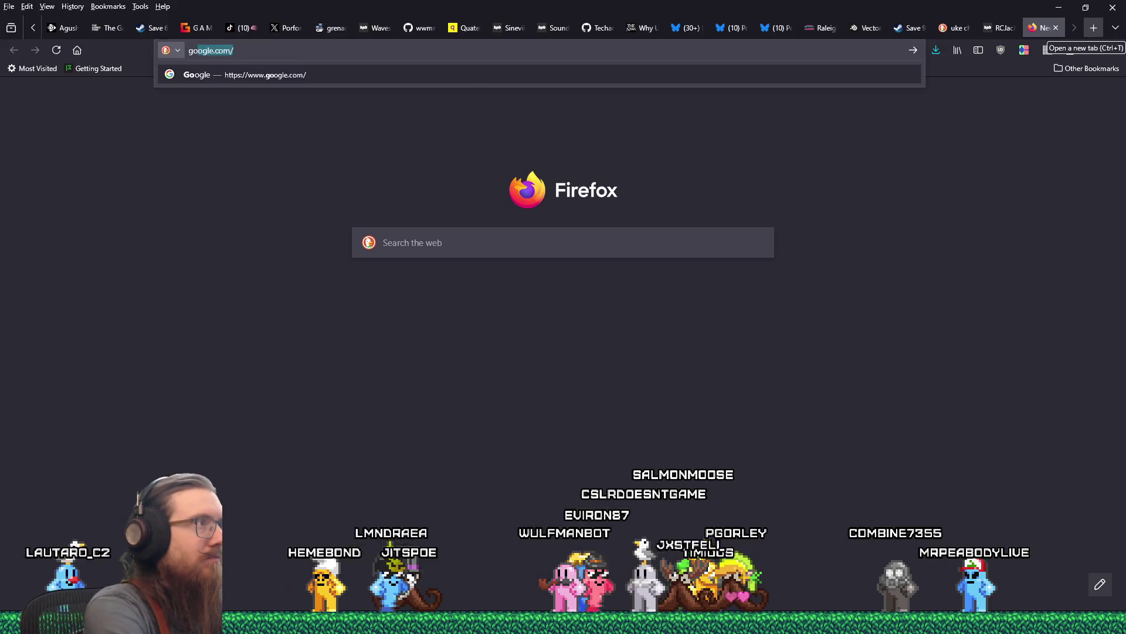
type("dot gith")
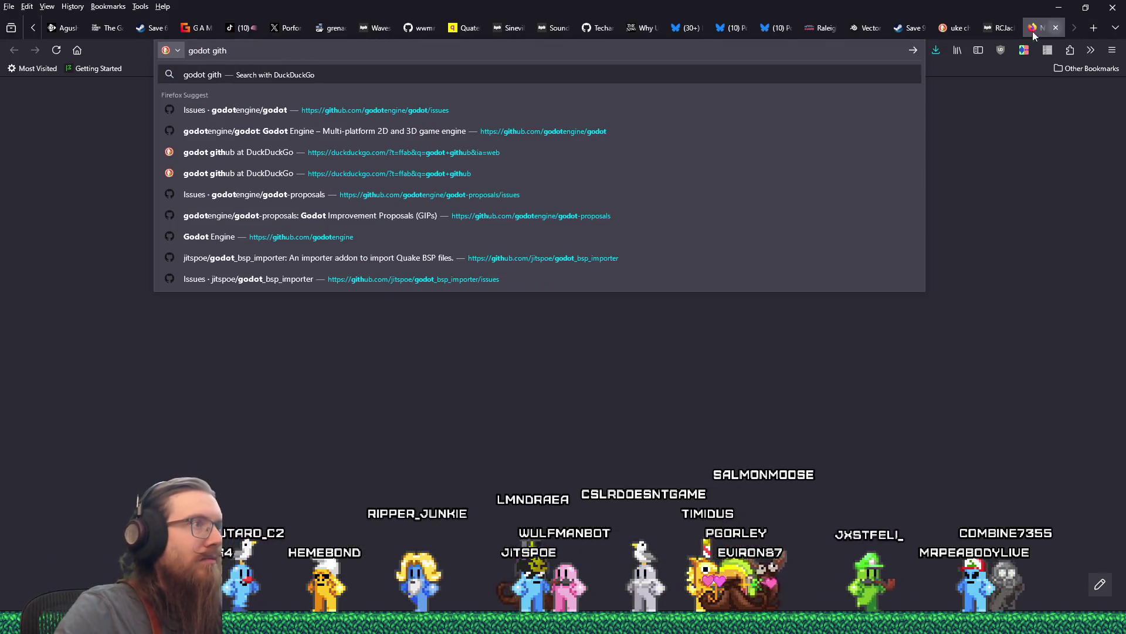
left_click(469, 111)
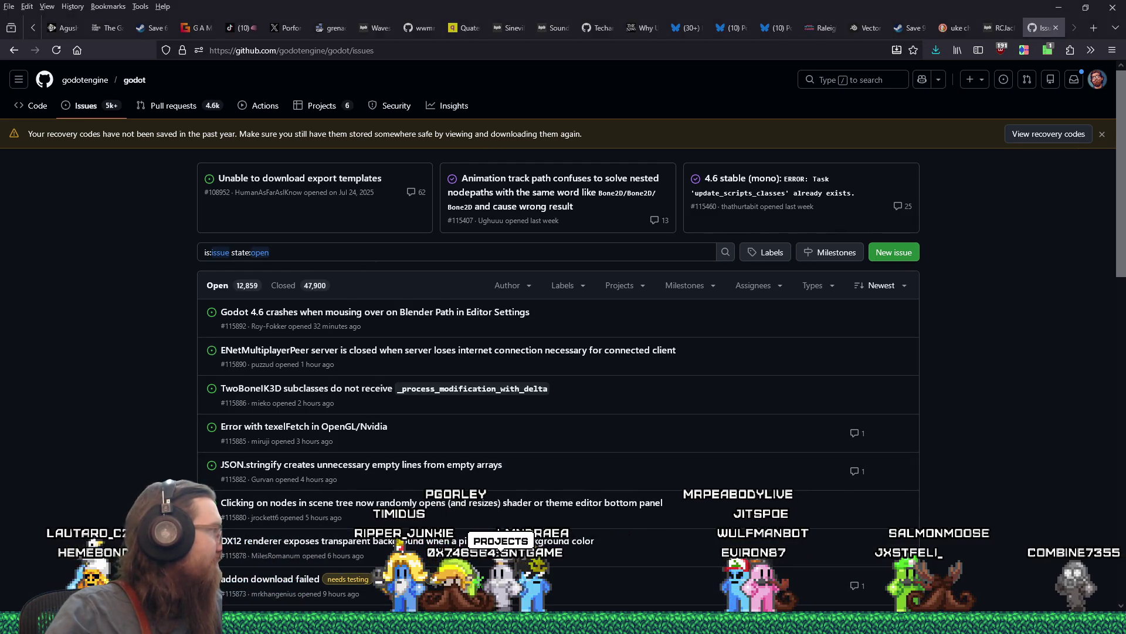
key("alt+Tab")
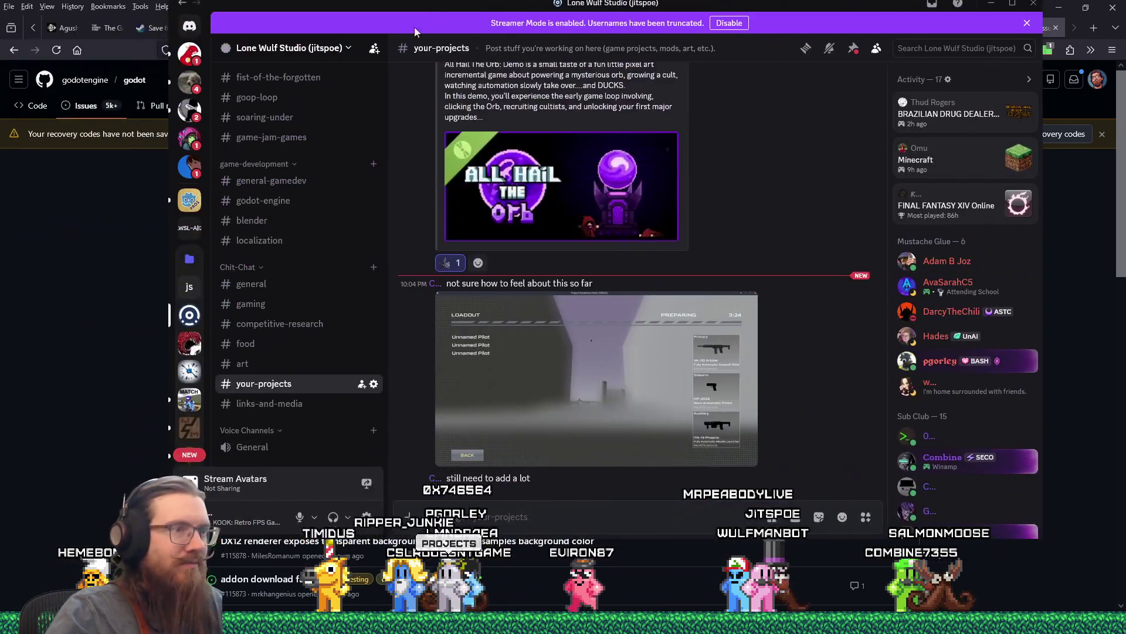
View the shared Project Deadzone loadout screenshot enlarged, then close it.
left_click(628, 387)
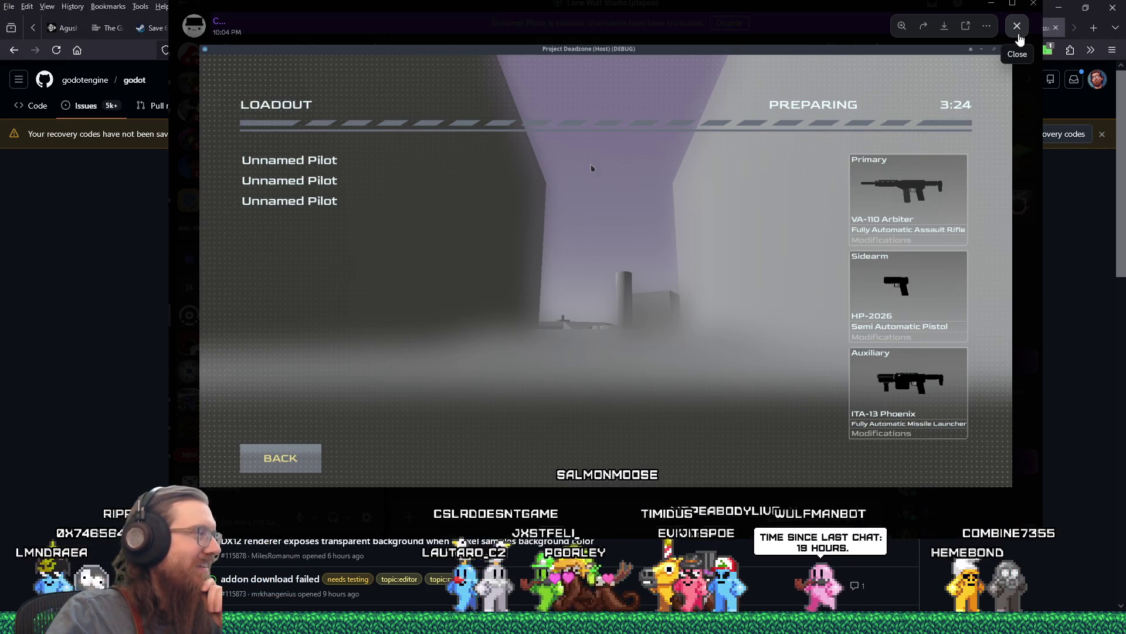
left_click(1018, 25)
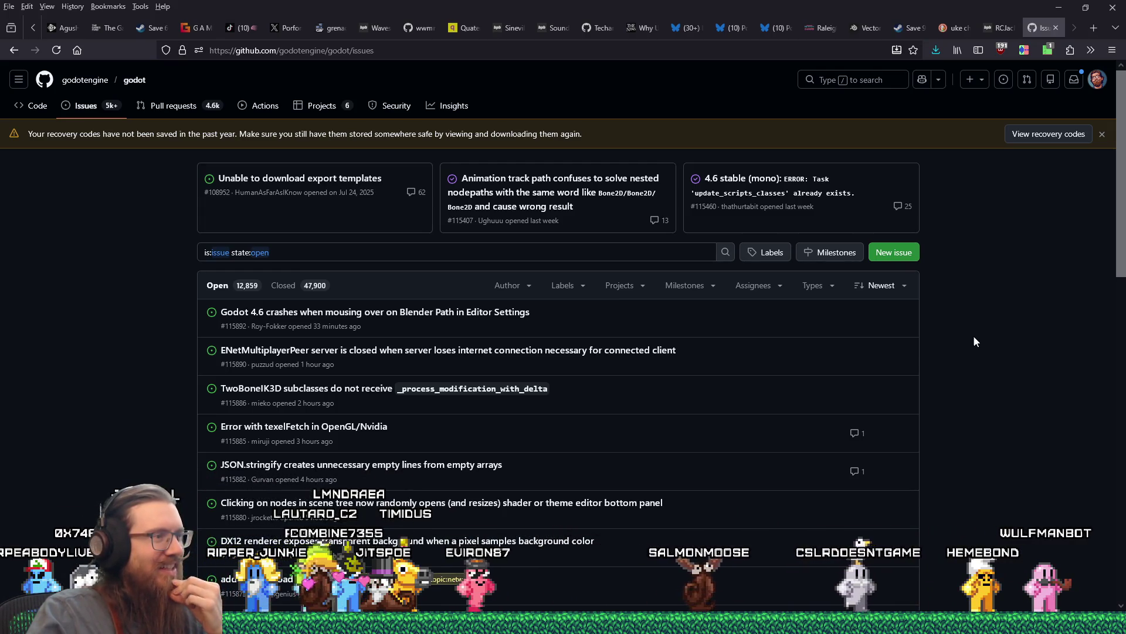
Add 'advance' to the open issues search and open issue #101573 on AnimationTree.advance() threading.
scroll(975, 340, "down", 3)
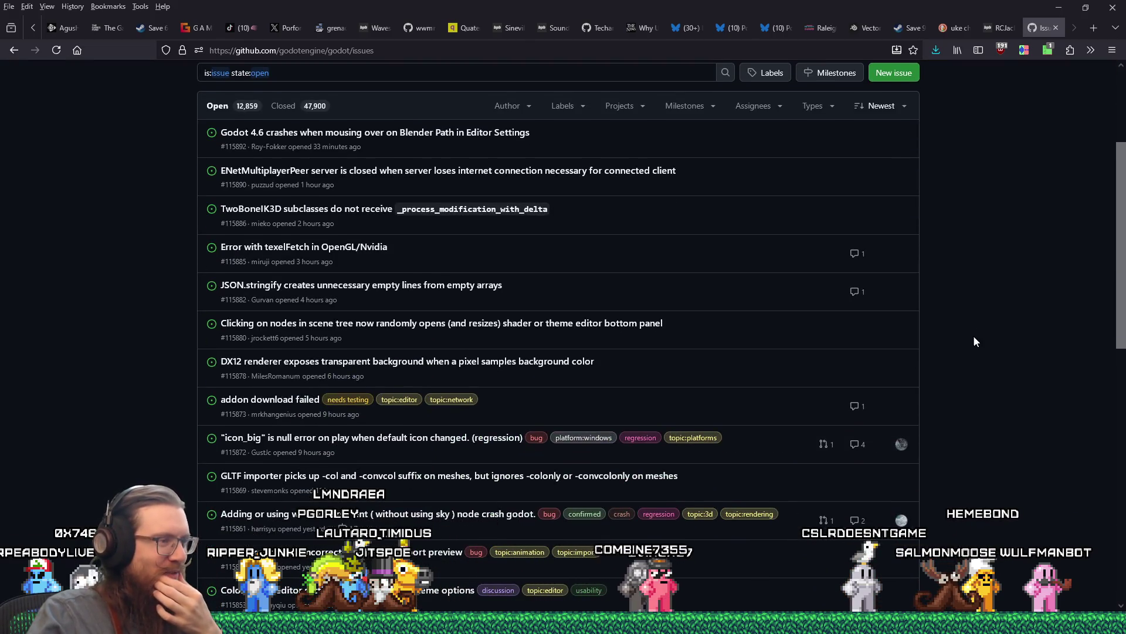
scroll(974, 339, "up", 3)
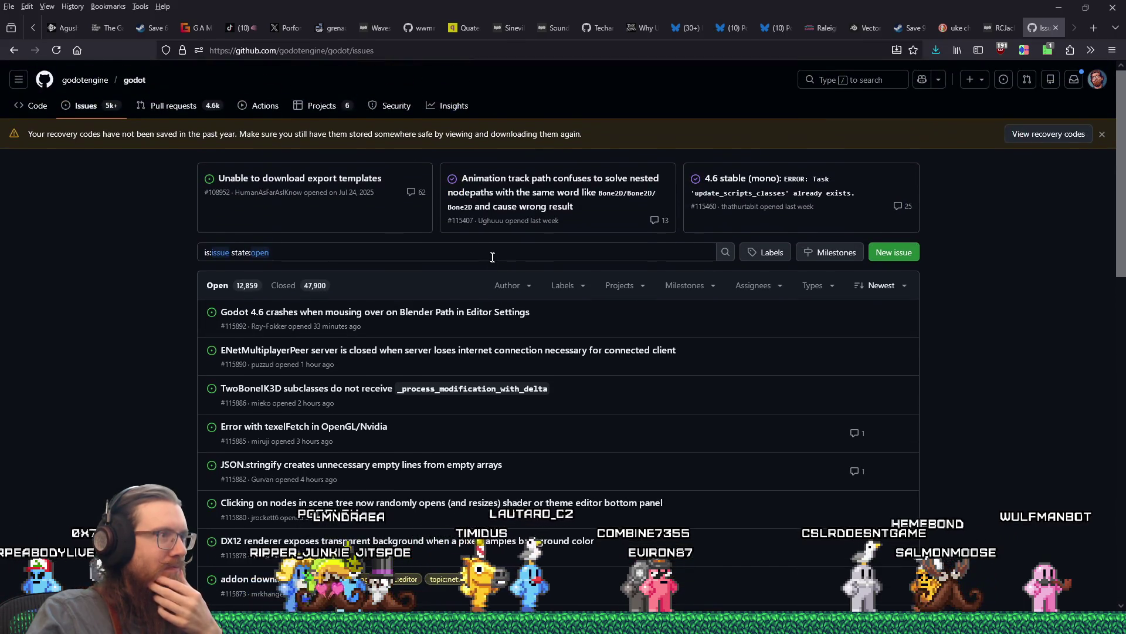
left_click(495, 253)
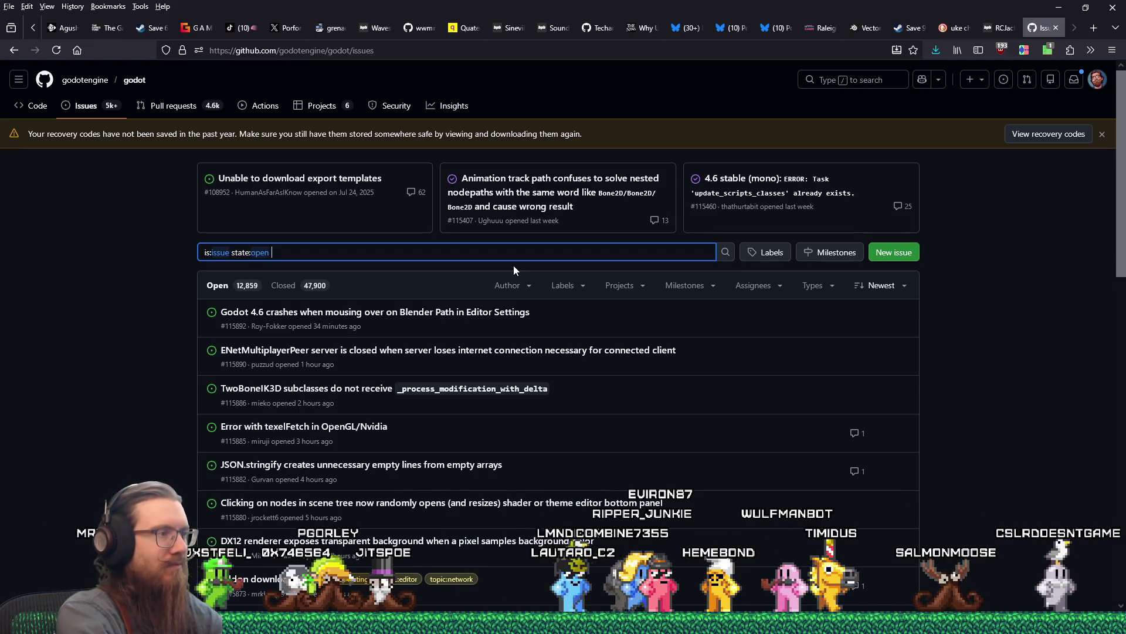
type("advance")
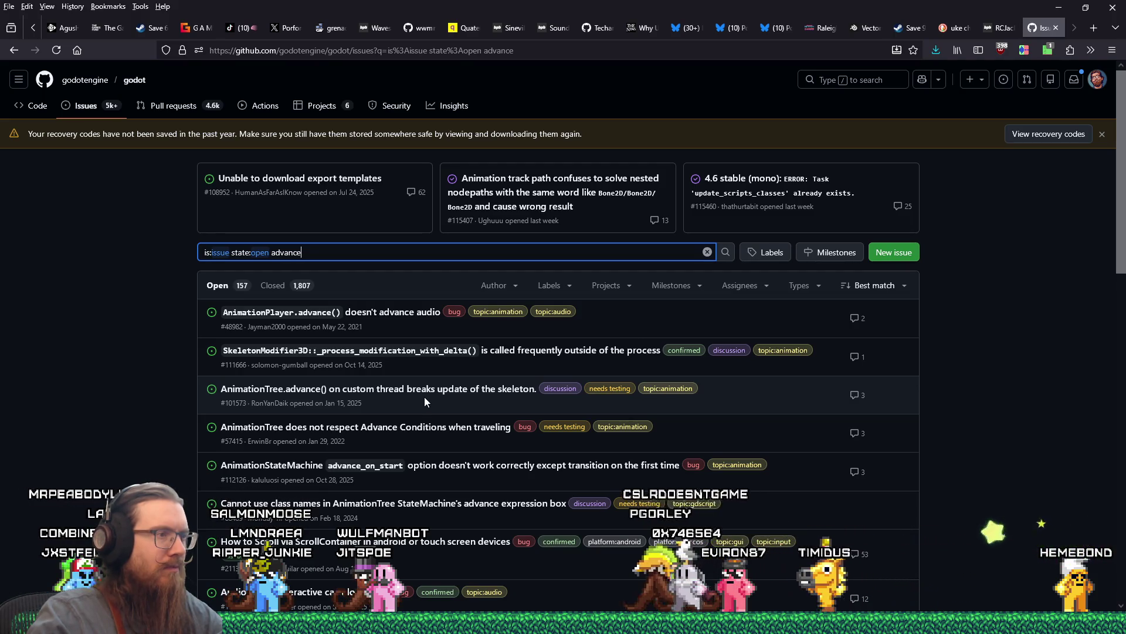
mouse_move(425, 394)
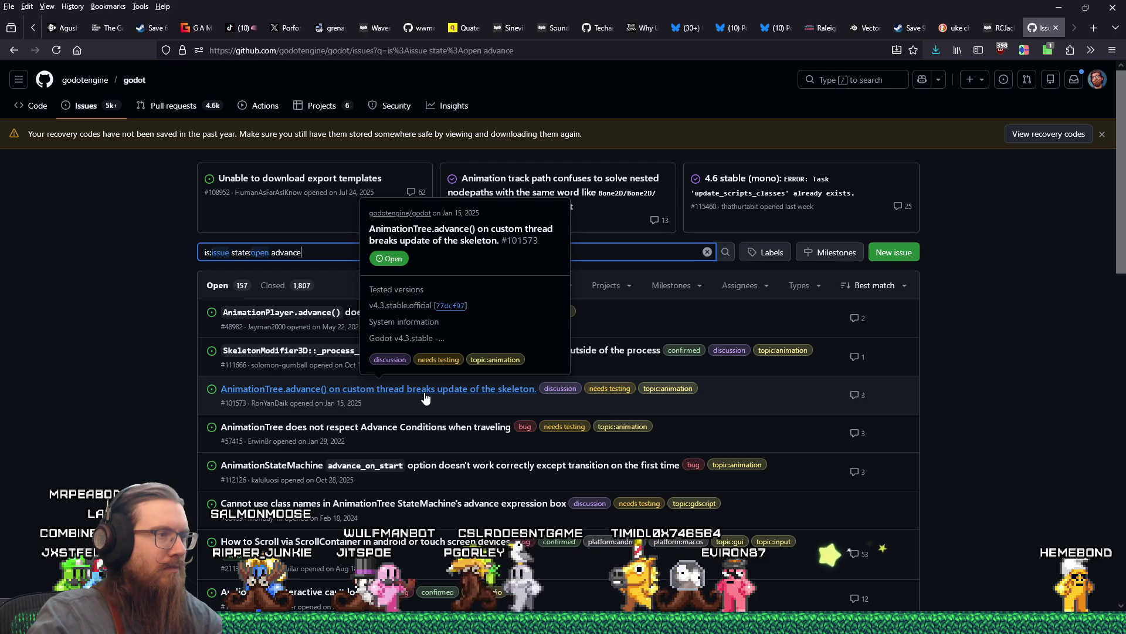
left_click(425, 395)
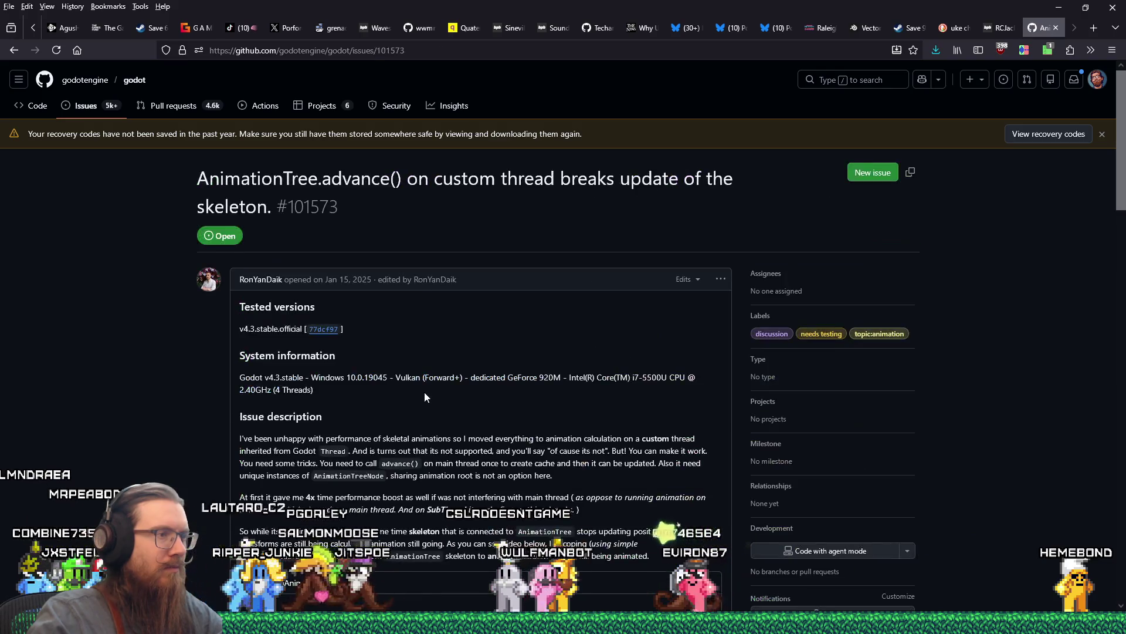
Glance over issue #101573, then switch back to the kooky_mesh.tscn Godot editor window.
scroll(424, 392, "down", 6)
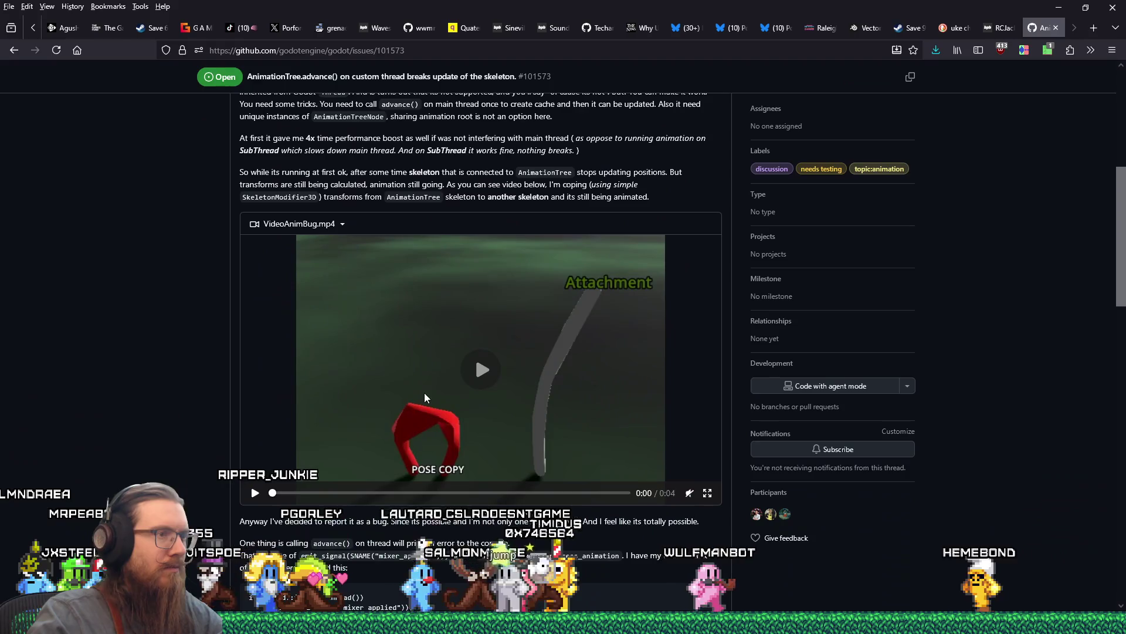
scroll(425, 393, "up", 3)
key("alt+Tab")
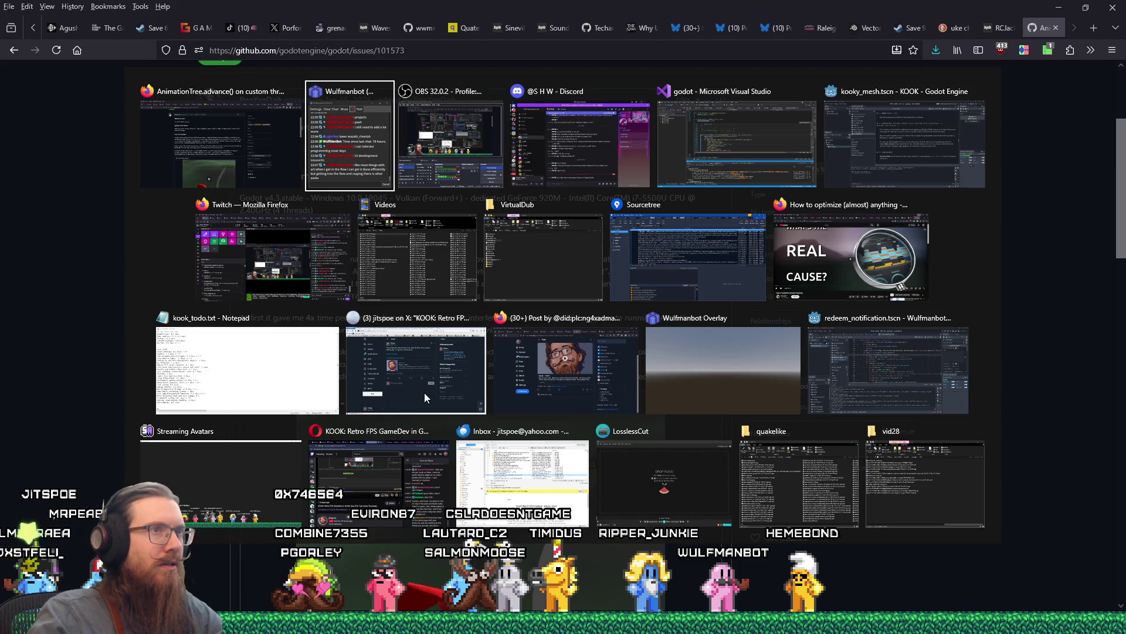
key("Tab")
key("Tab")
key("Tab")
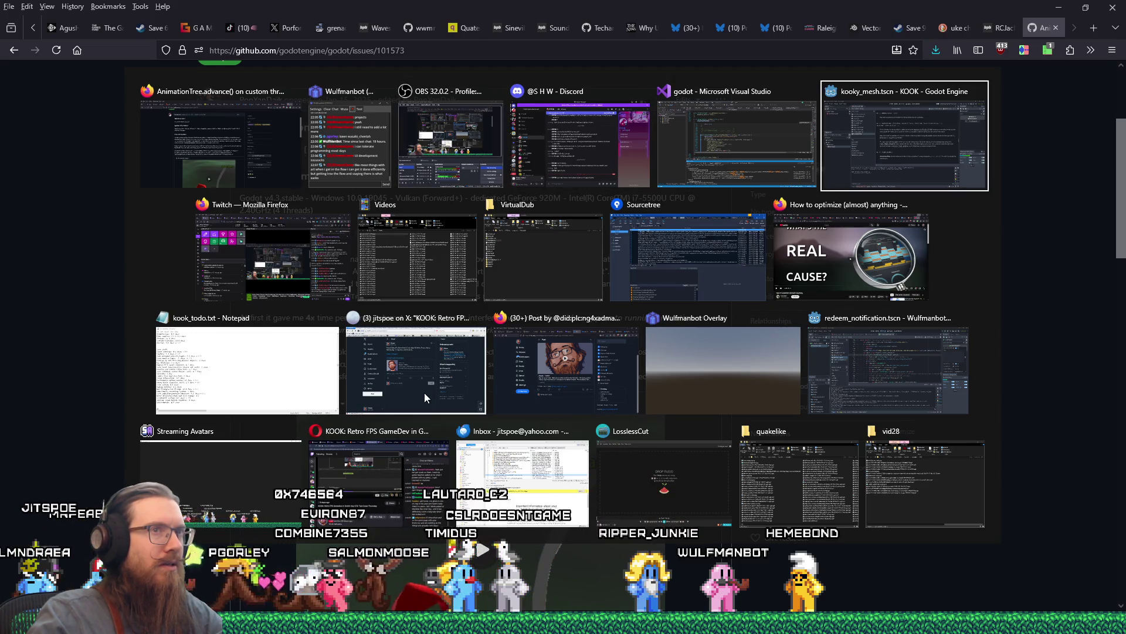
key("Tab")
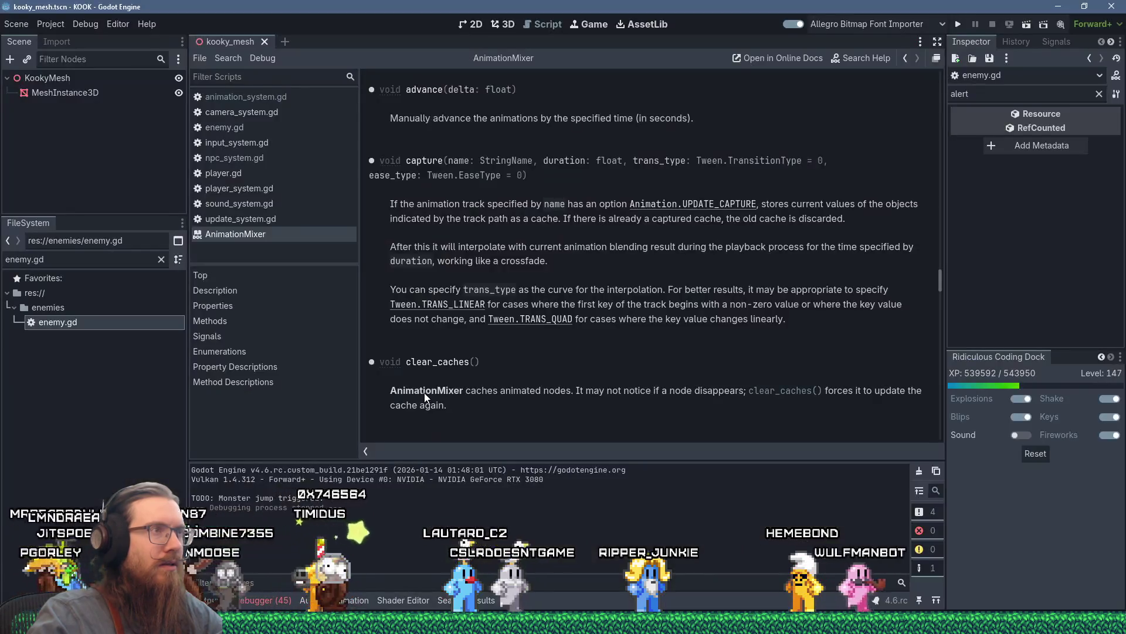
scroll(557, 312, "down", 1)
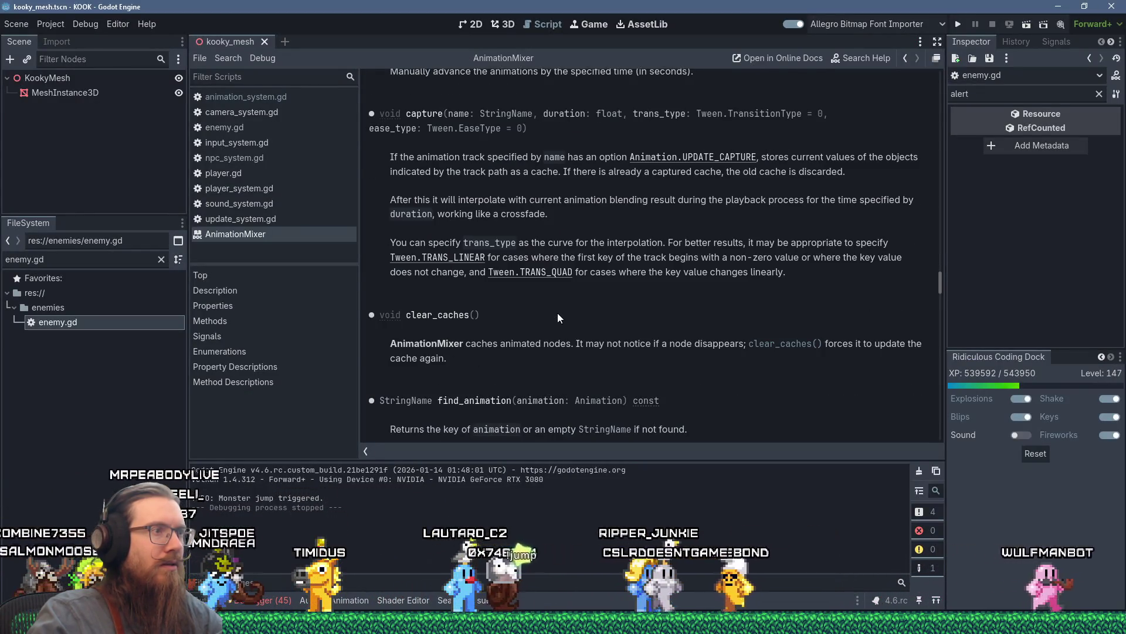
scroll(558, 312, "down", 2)
scroll(636, 333, "down", 5)
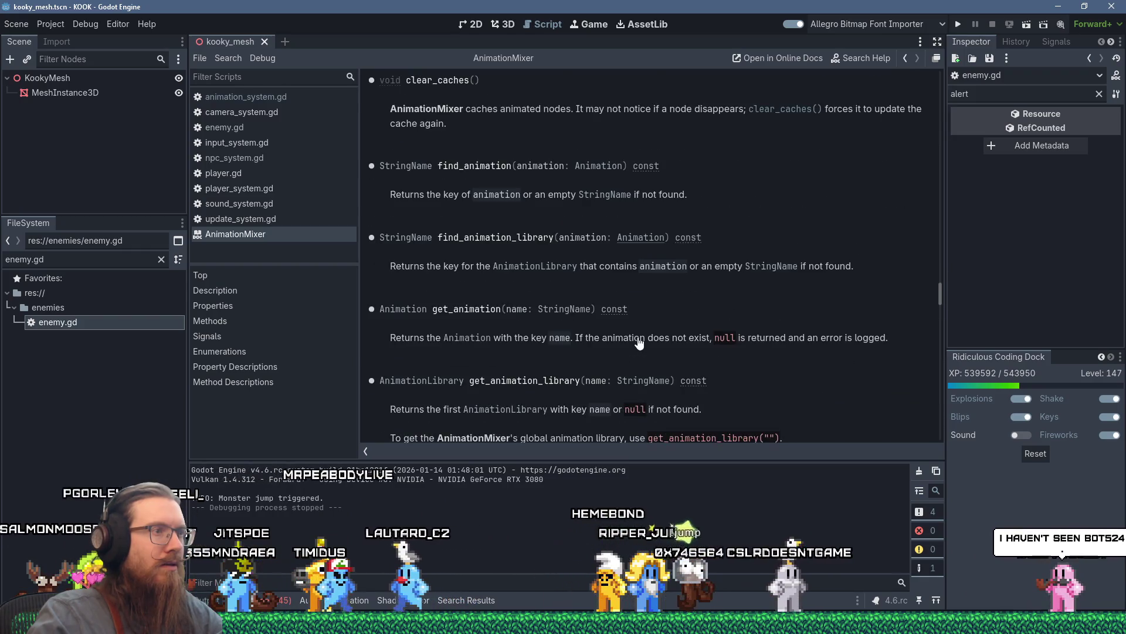
scroll(639, 344, "down", 2)
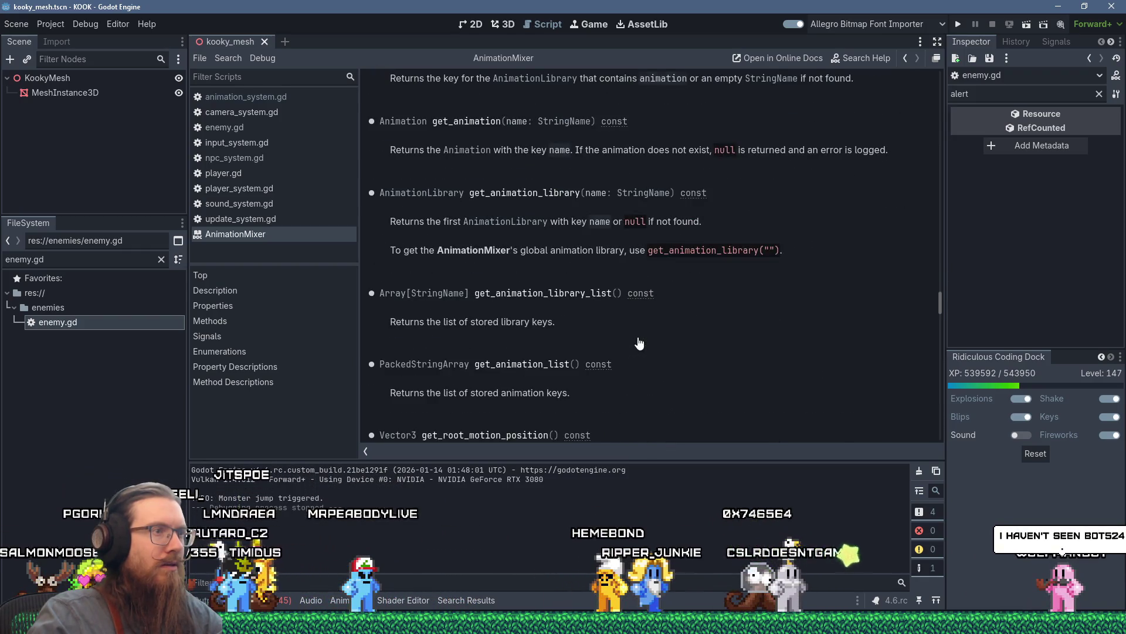
scroll(639, 343, "down", 5)
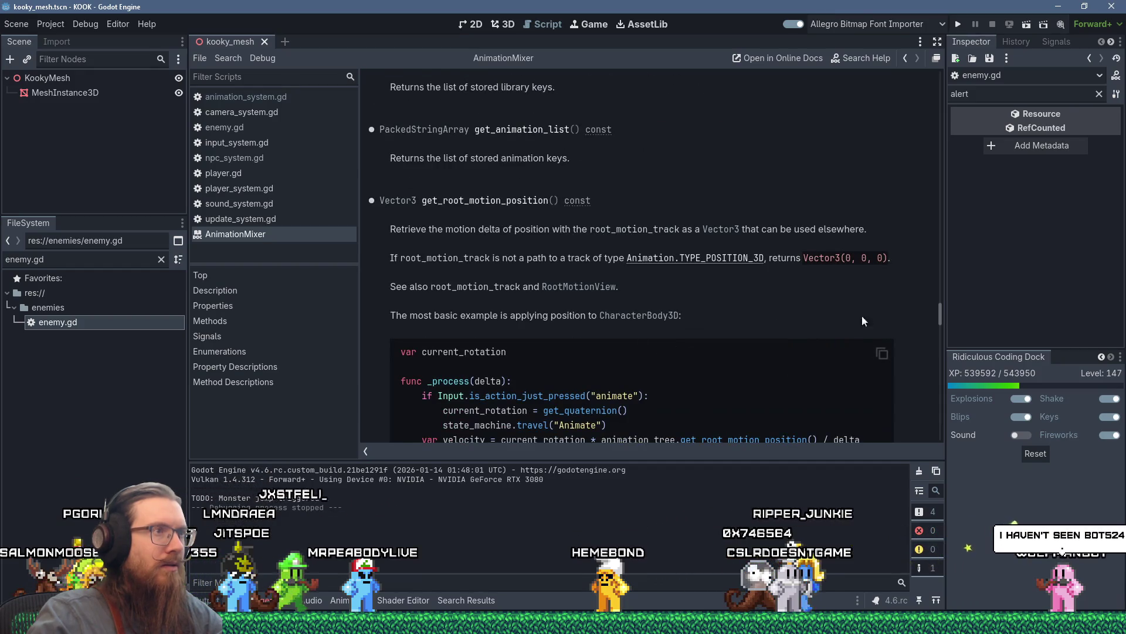
mouse_move(940, 312)
left_mouse_down()
mouse_move(945, 402)
mouse_move(934, 68)
left_mouse_up()
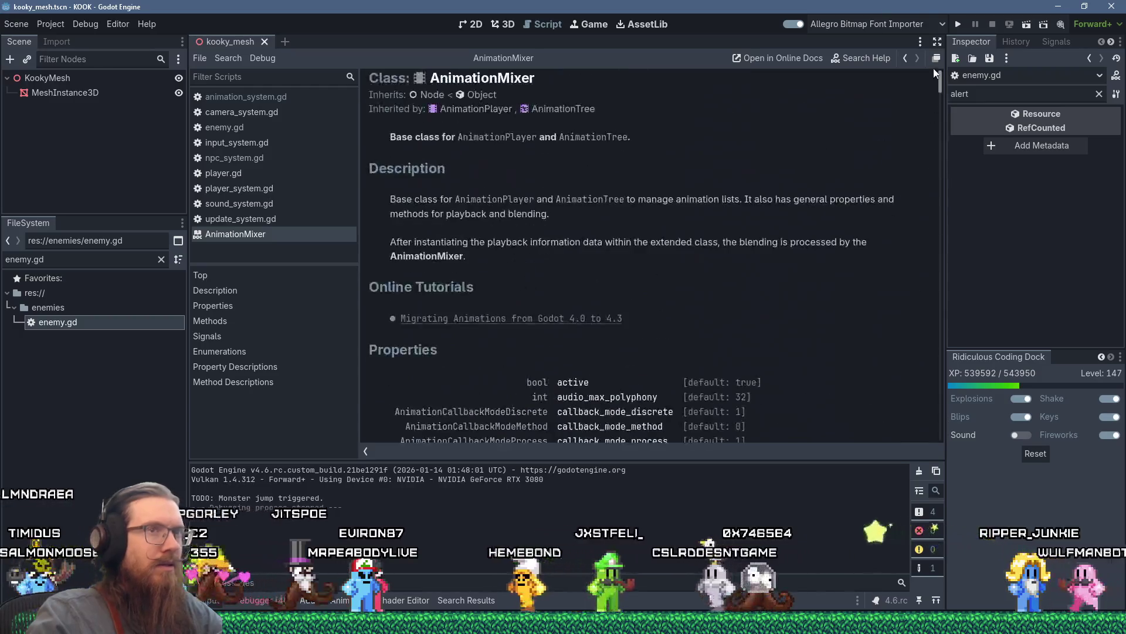
scroll(812, 252, "down", 3)
scroll(812, 255, "down", 2)
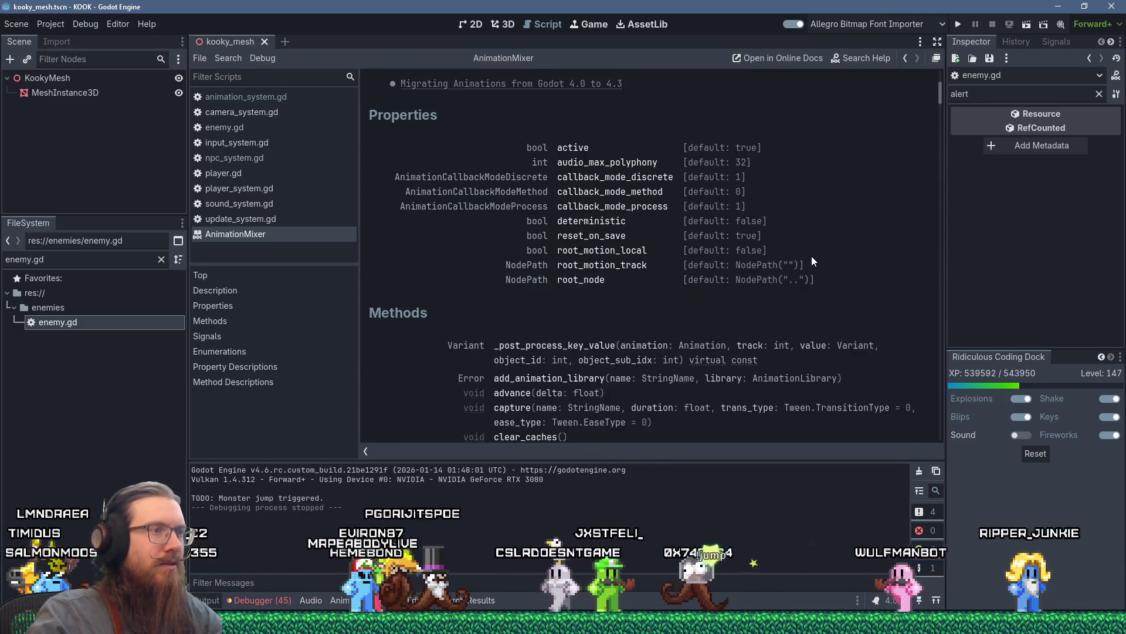
scroll(814, 255, "up", 6)
scroll(815, 255, "down", 3)
scroll(816, 260, "down", 2)
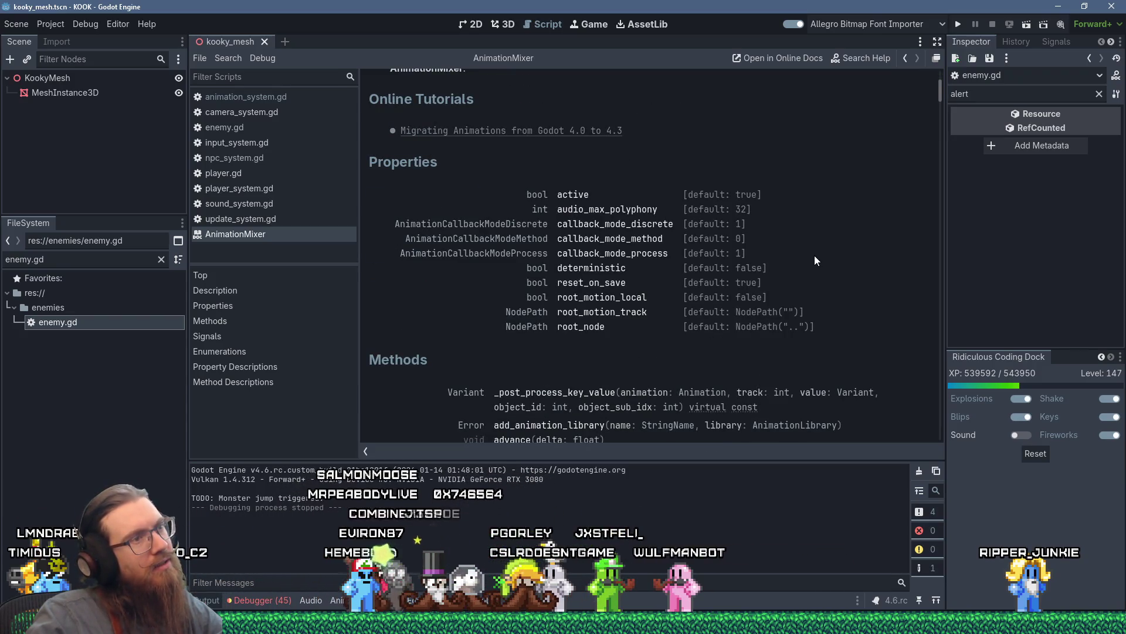
scroll(816, 260, "down", 2)
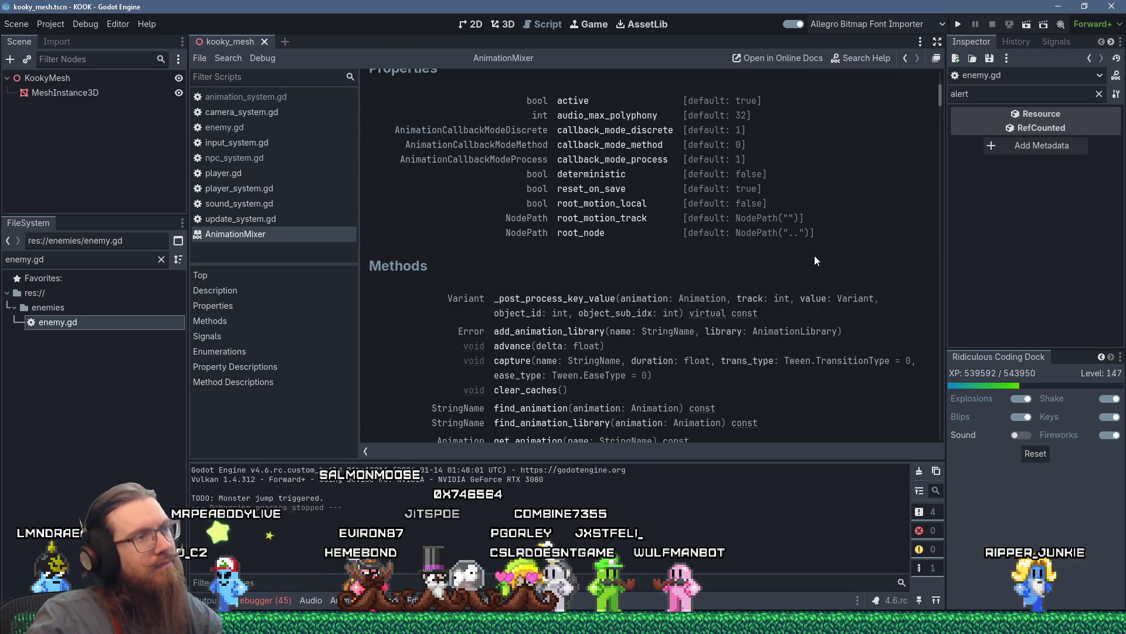
scroll(814, 256, "down", 1)
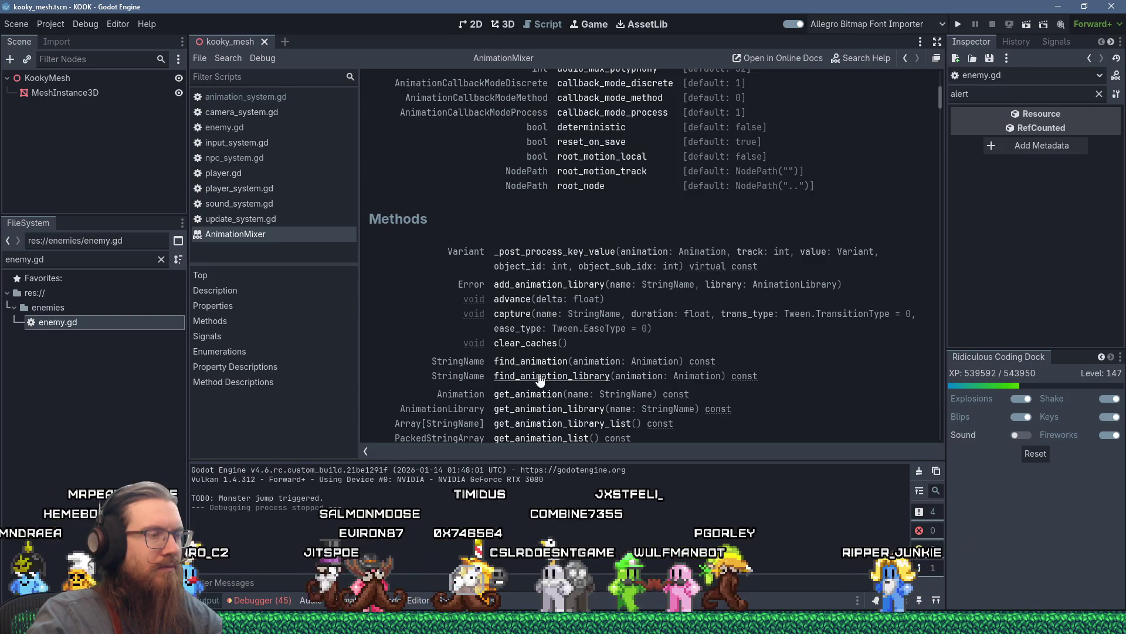
scroll(541, 399, "down", 3)
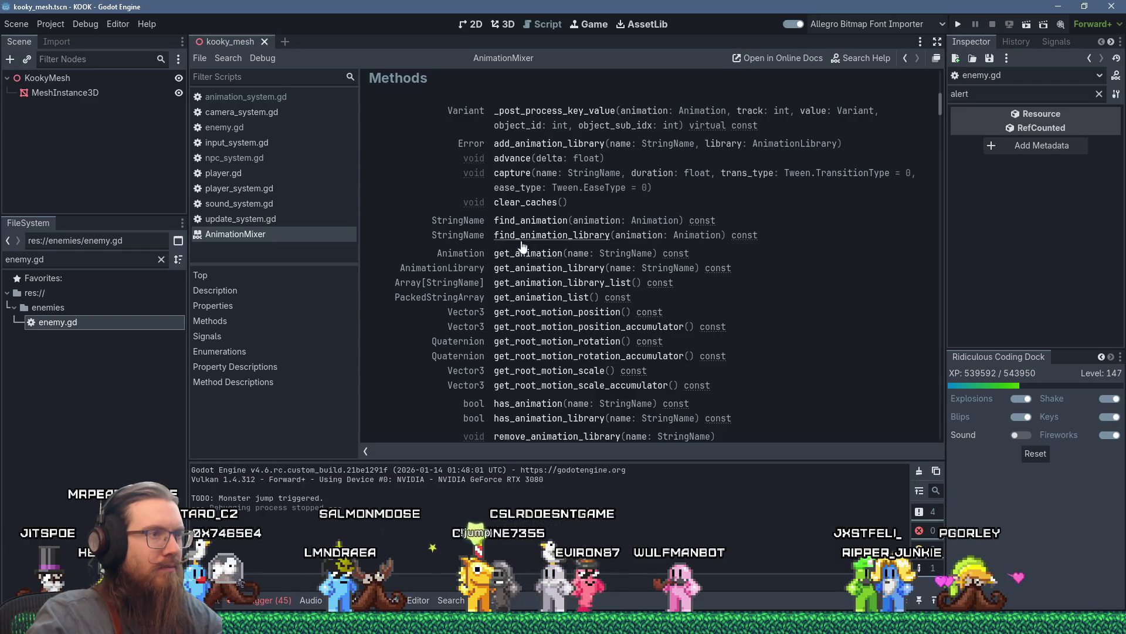
scroll(519, 402, "down", 1)
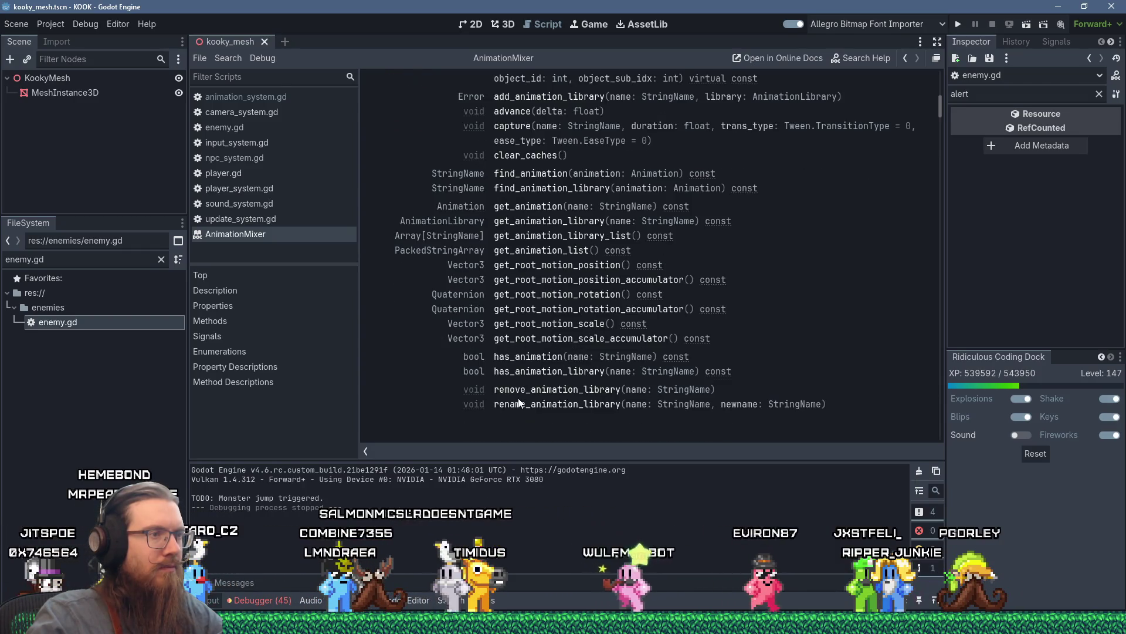
key("alt+Tab")
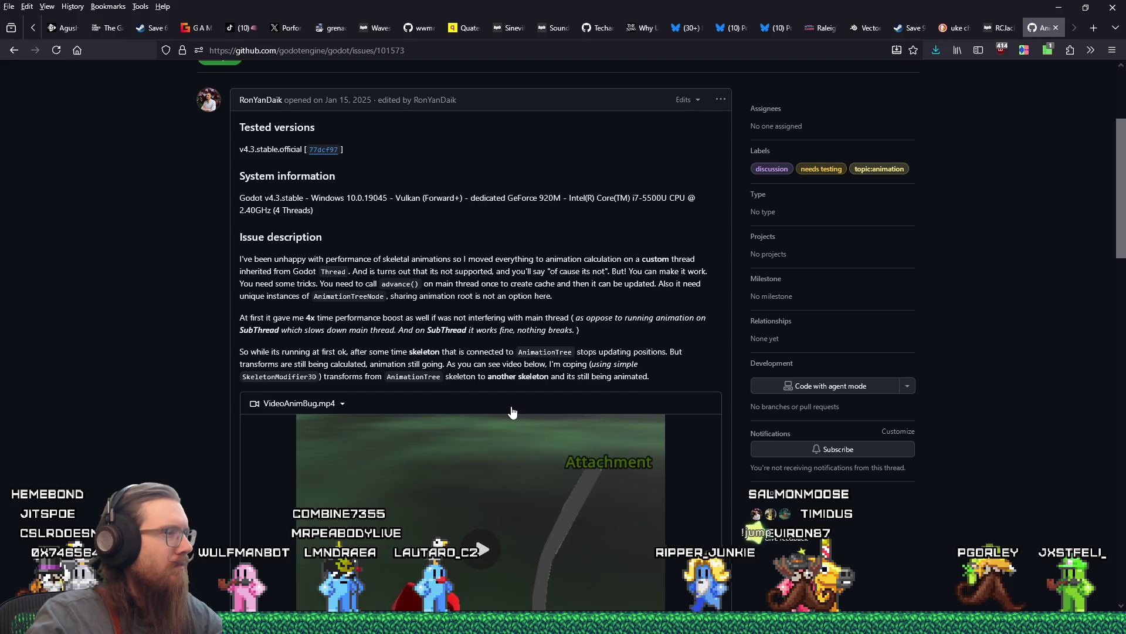
Skim issue #101573 about AnimationTree.advance() on a custom thread and play its bug demonstration video.
scroll(511, 406, "down", 2)
scroll(512, 406, "up", 3)
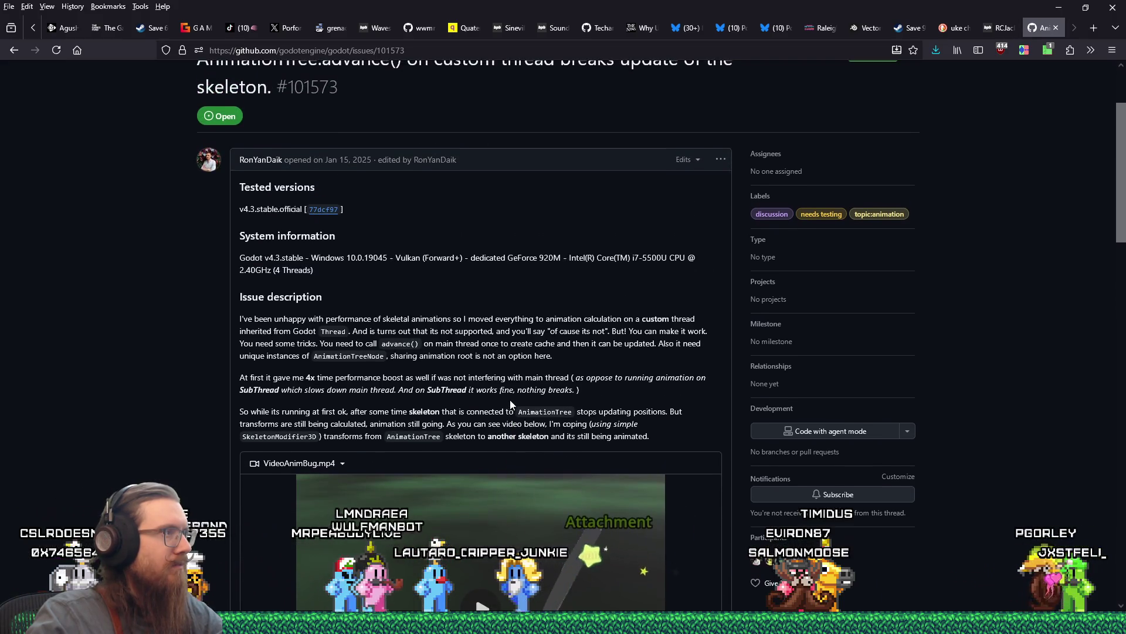
scroll(510, 401, "down", 6)
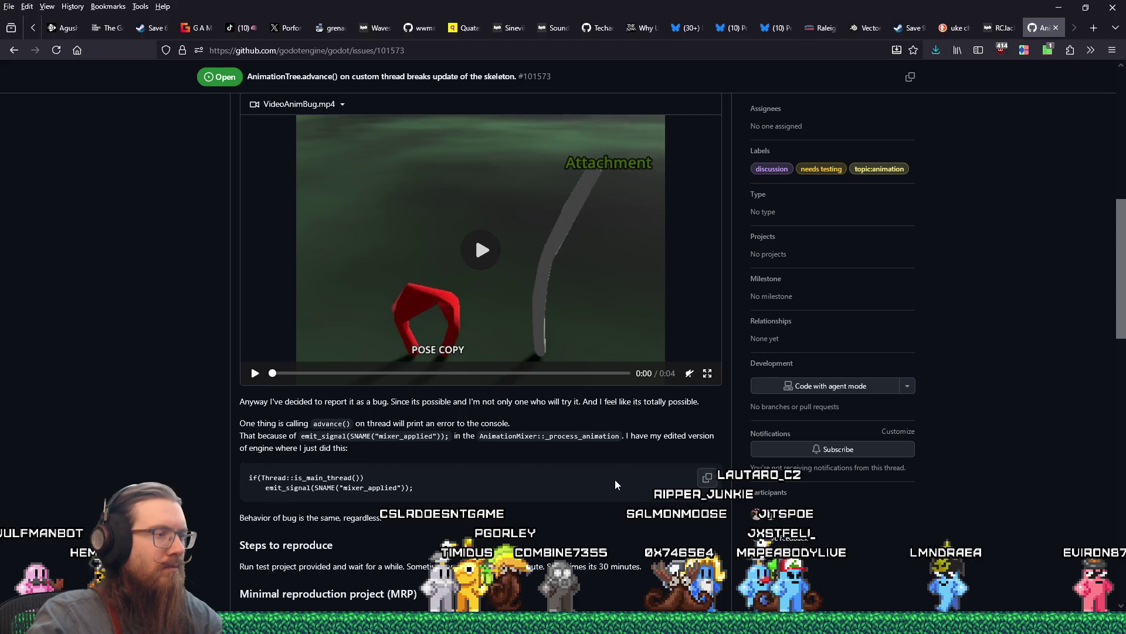
scroll(616, 484, "down", 1)
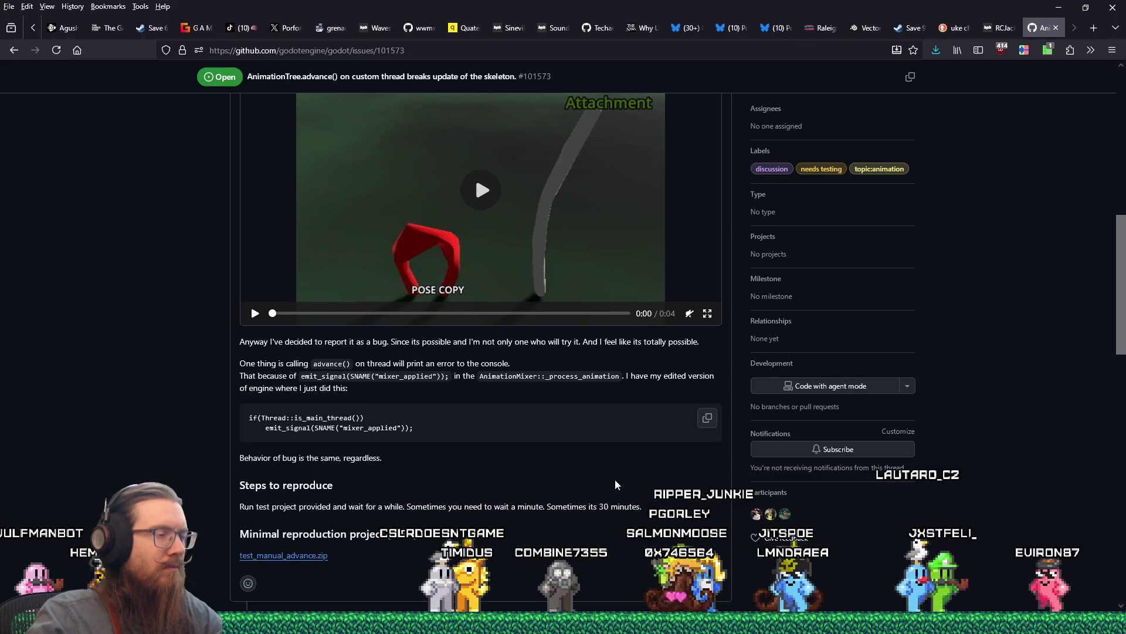
scroll(616, 484, "down", 1)
scroll(616, 484, "up", 1)
scroll(616, 484, "up", 2)
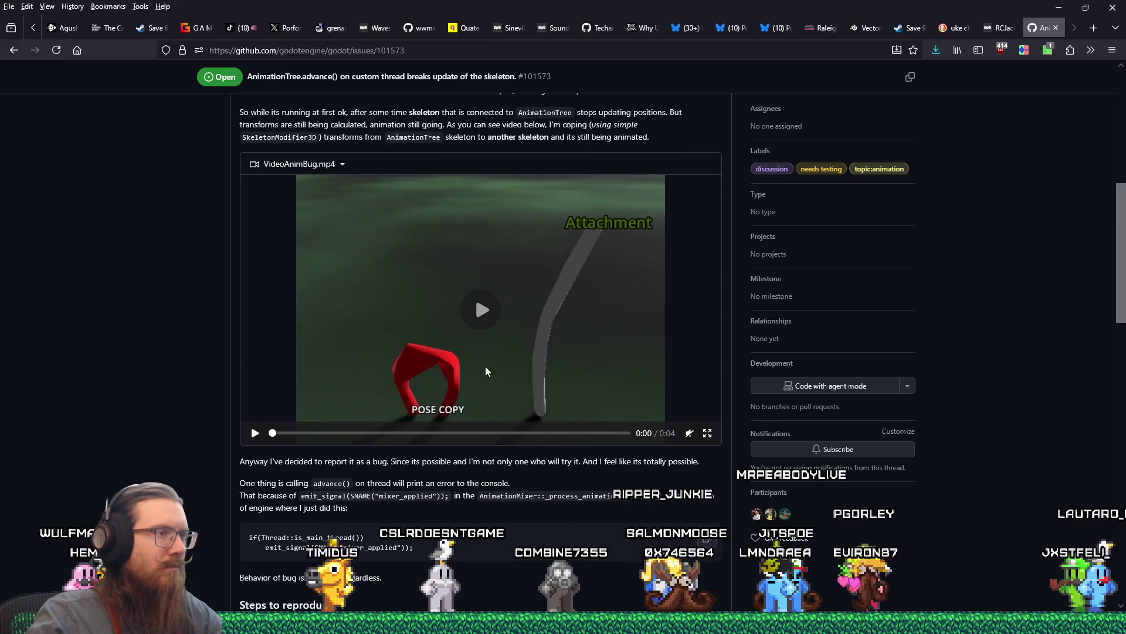
left_click(479, 319)
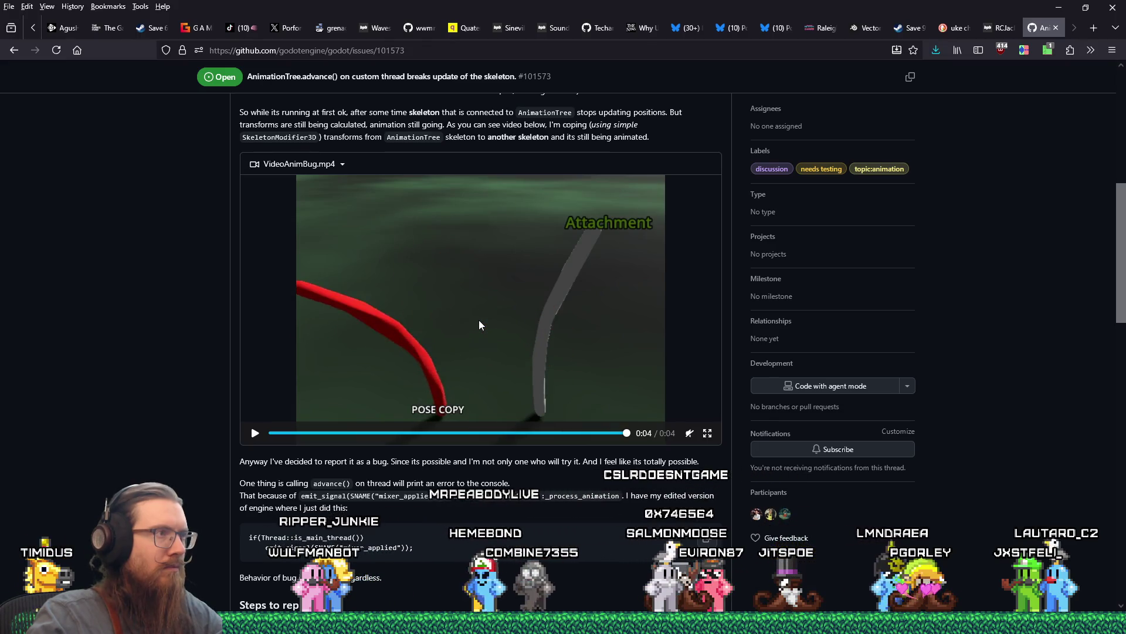
Read the comments down to the retest request, then return to the 'advance' issue search results.
scroll(479, 323, "down", 4)
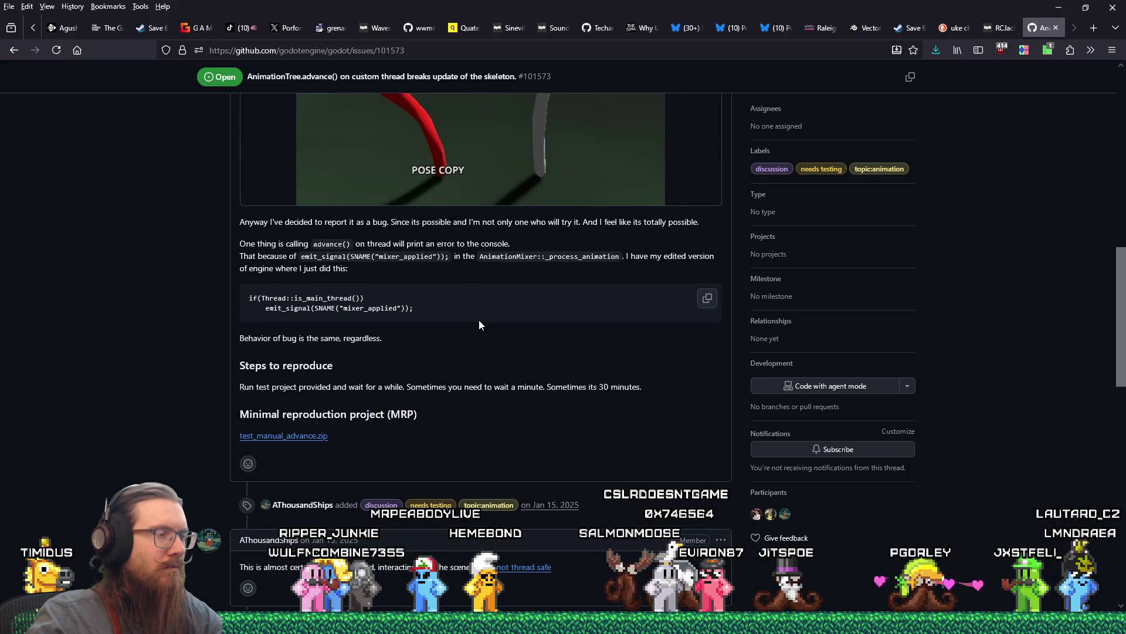
scroll(479, 322, "down", 4)
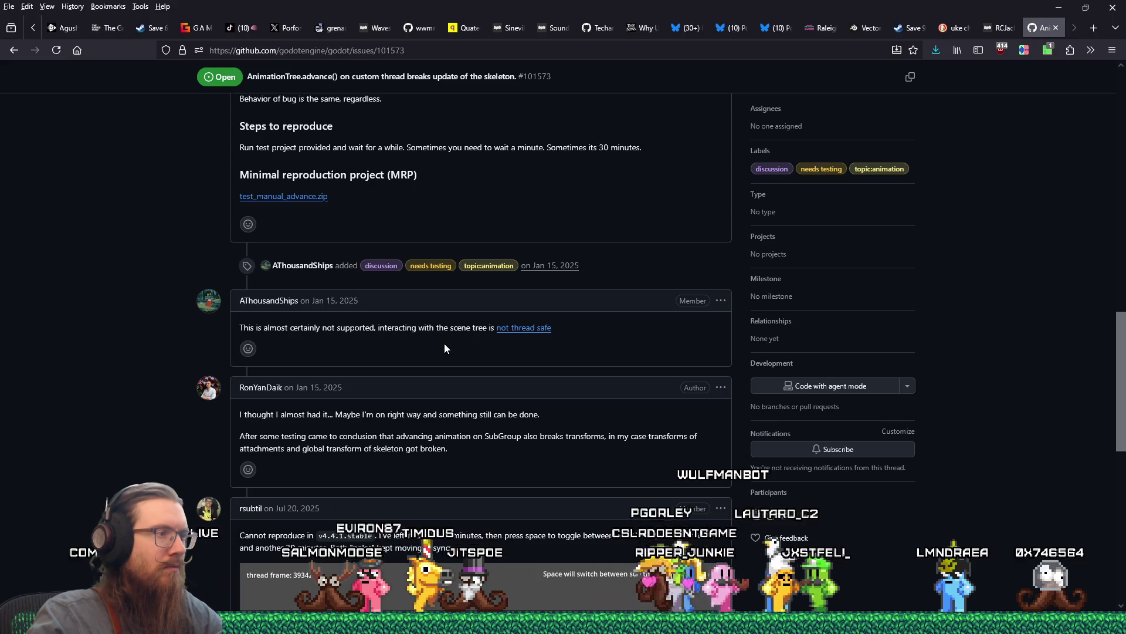
scroll(445, 349, "down", 2)
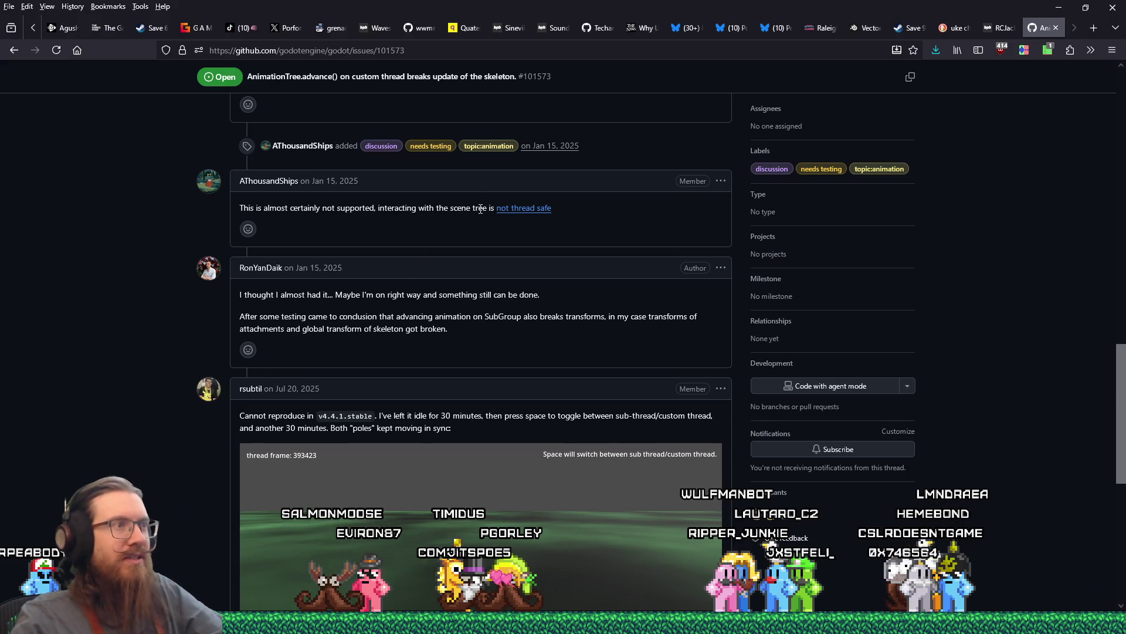
scroll(476, 222, "down", 3)
scroll(476, 223, "down", 1)
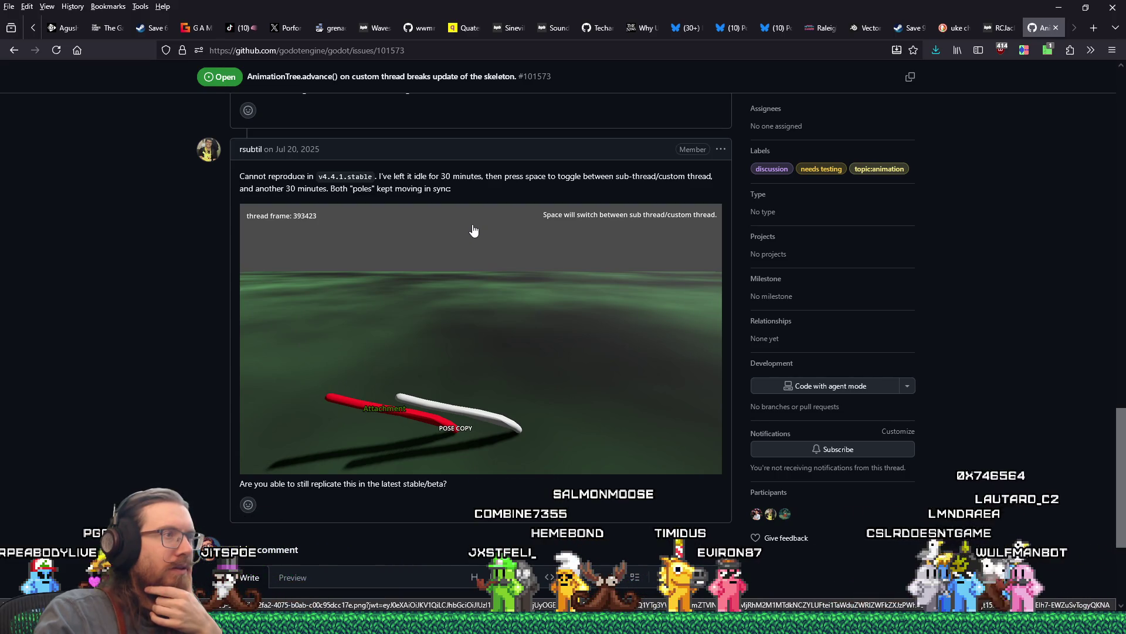
scroll(473, 235, "down", 1)
scroll(466, 240, "down", 2)
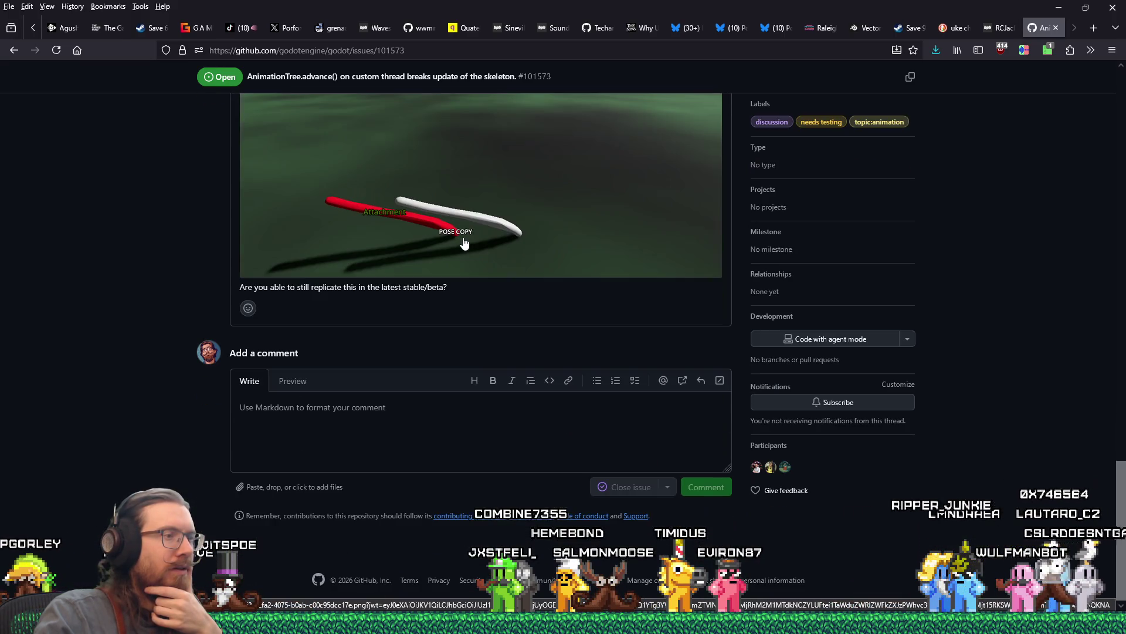
scroll(463, 240, "up", 3)
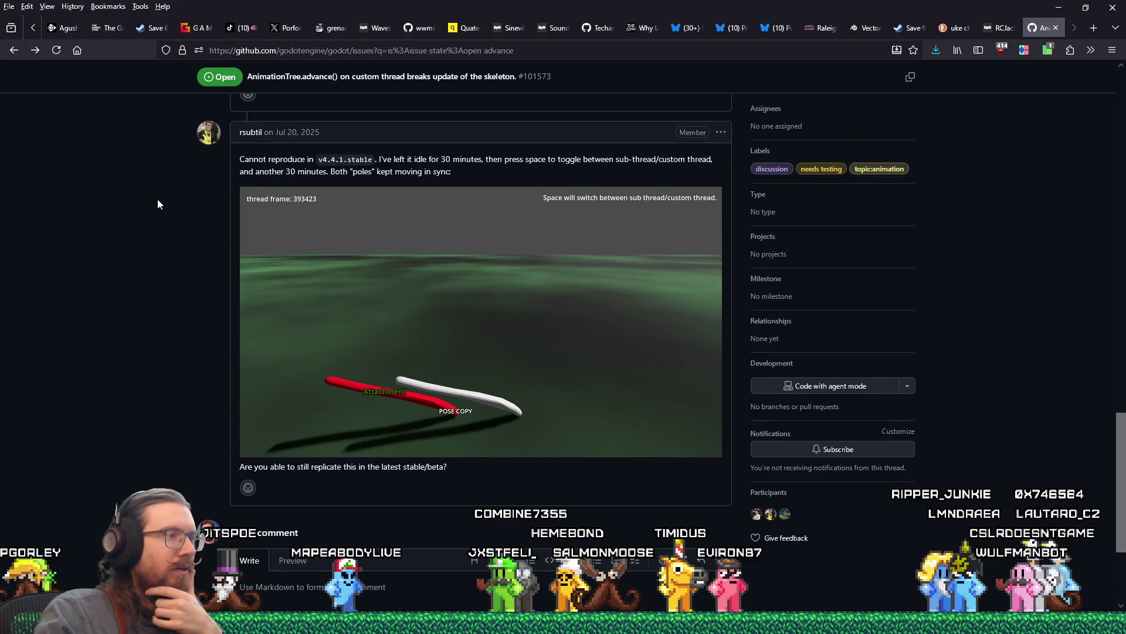
left_click(9, 54)
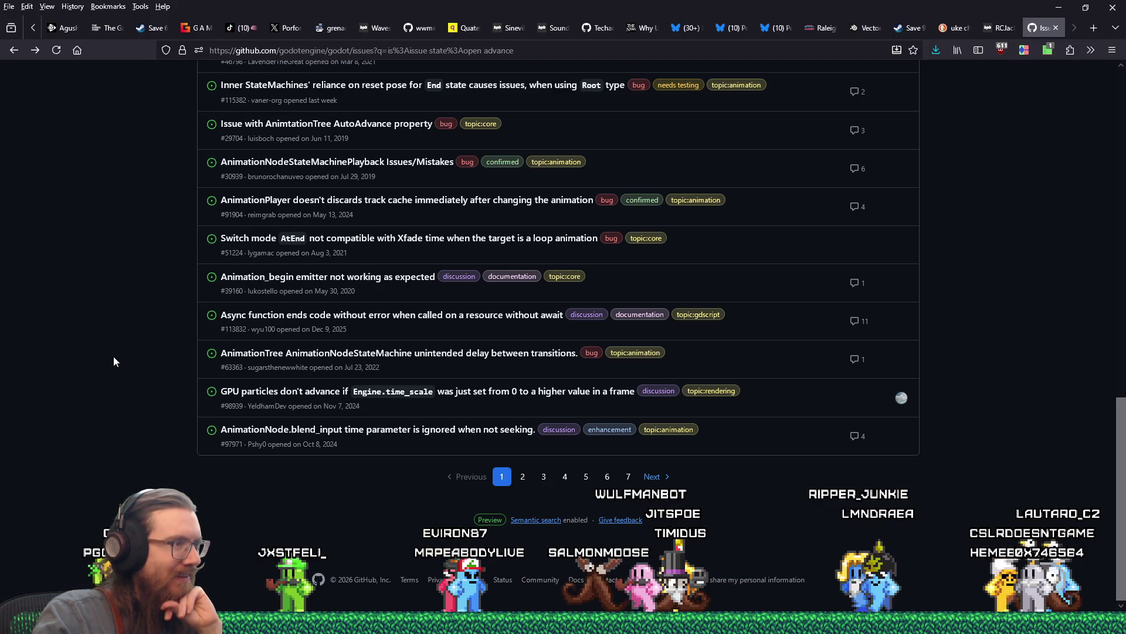
Scroll through the 157 'advance' issue results back to the top and start typing 'animationplayer' into the search.
scroll(114, 356, "up", 3)
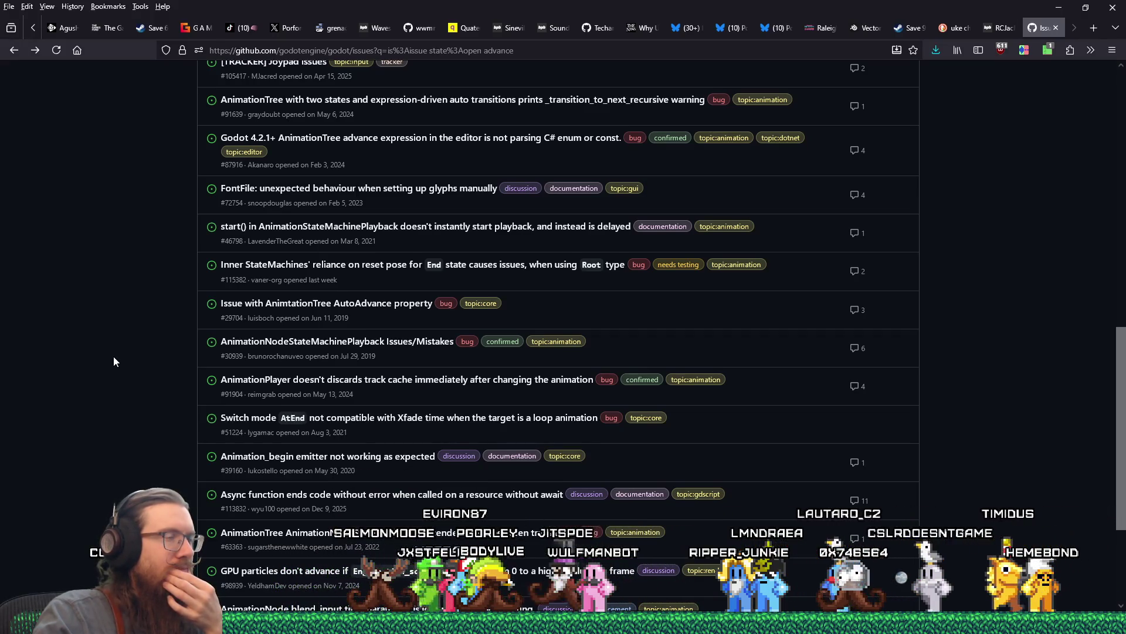
scroll(114, 362, "up", 1)
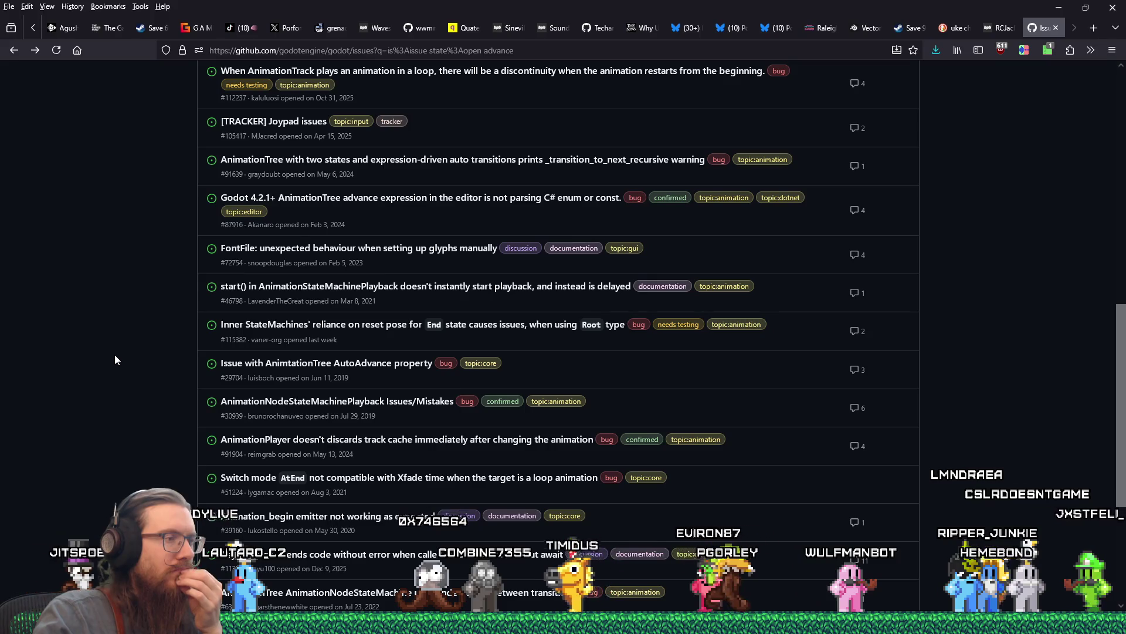
scroll(115, 356, "up", 3)
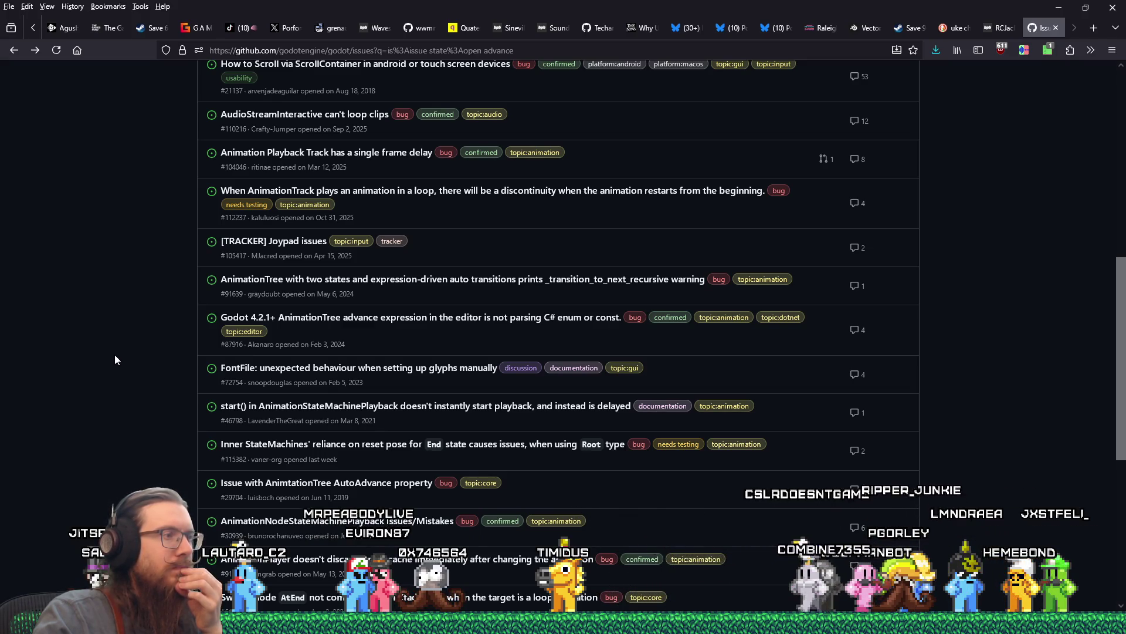
scroll(115, 360, "down", 3)
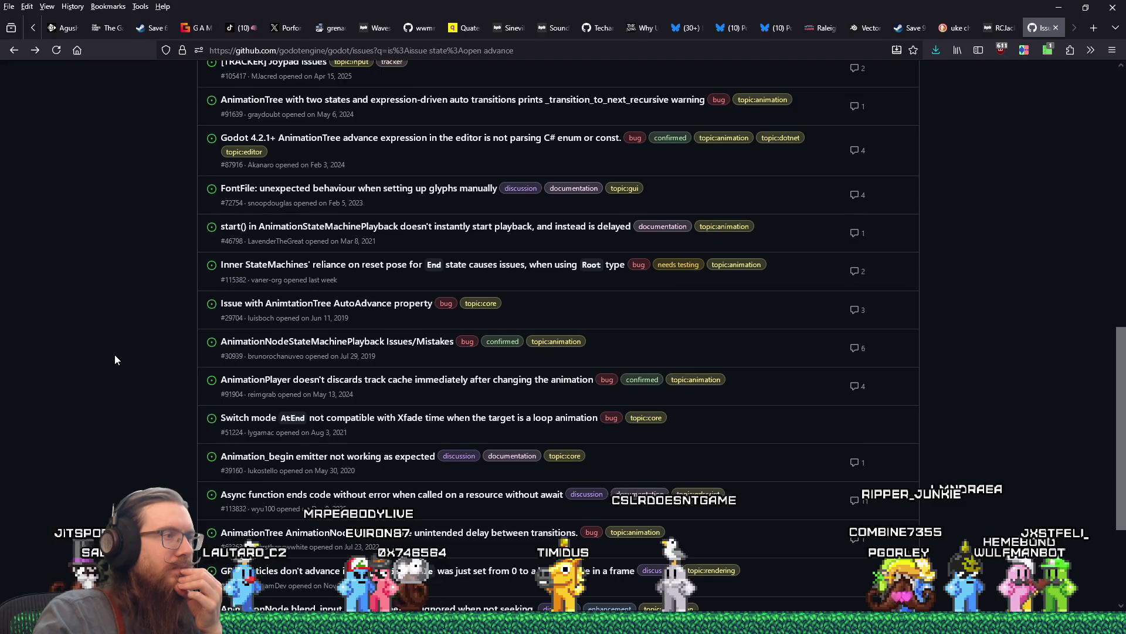
scroll(115, 359, "down", 1)
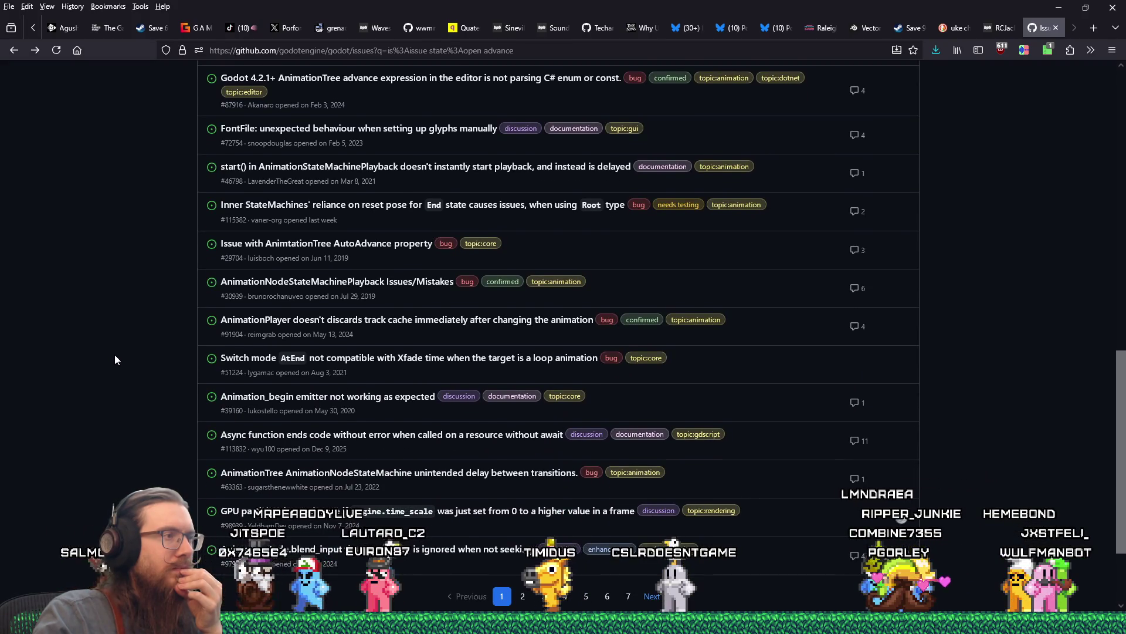
scroll(116, 357, "up", 10)
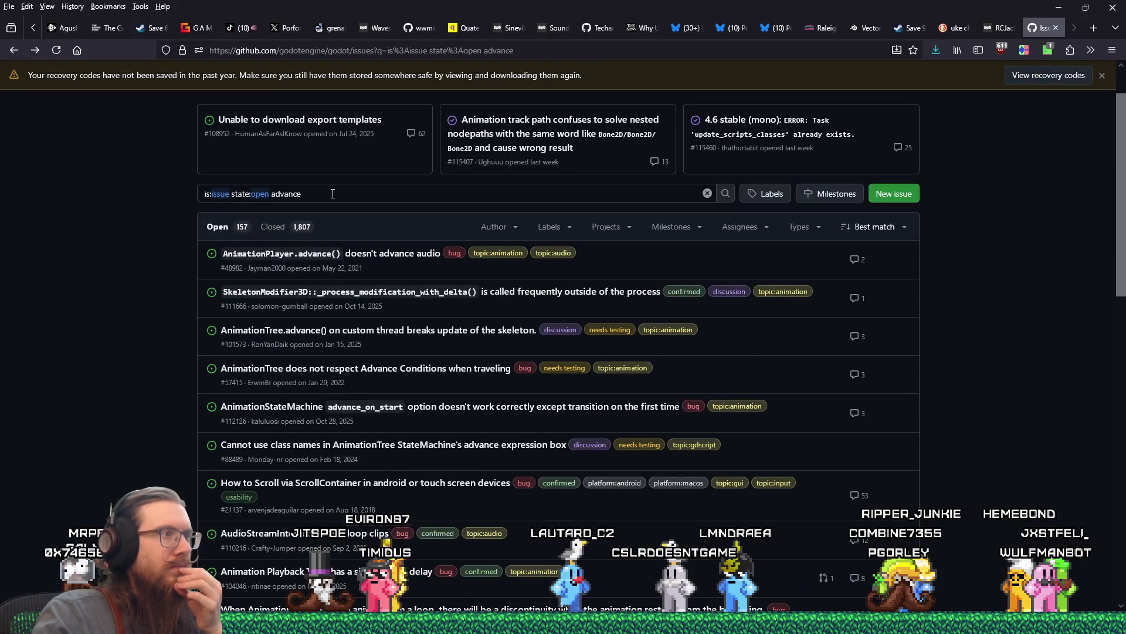
type(" animationplayer")
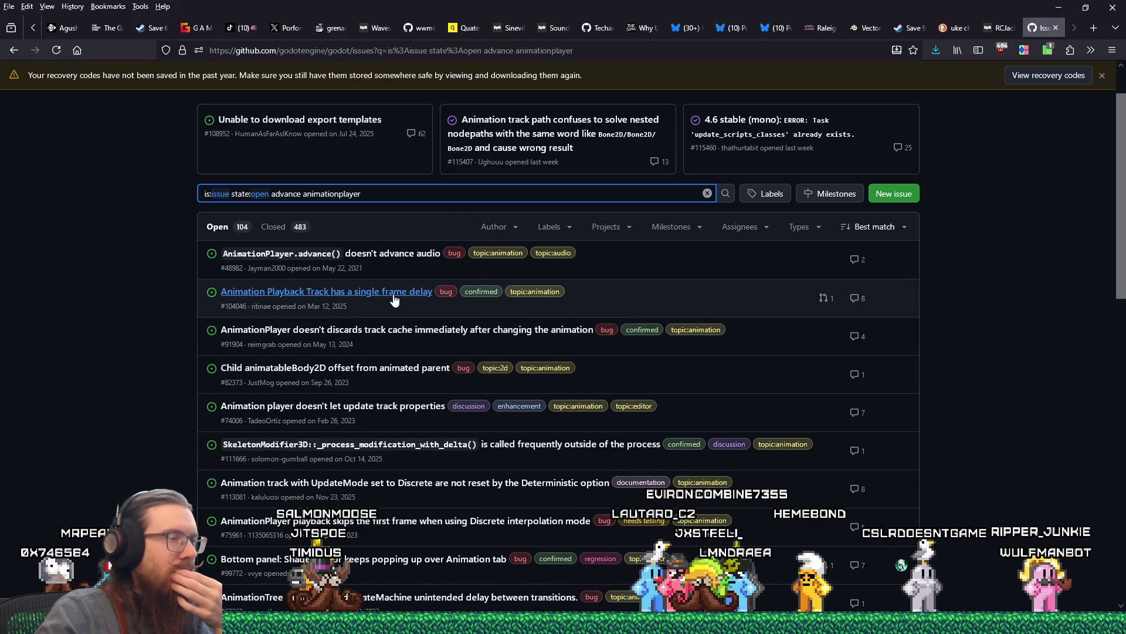
Open issue #104046 'Animation Playback Track has a single frame delay' and read down through its comments.
mouse_move(395, 296)
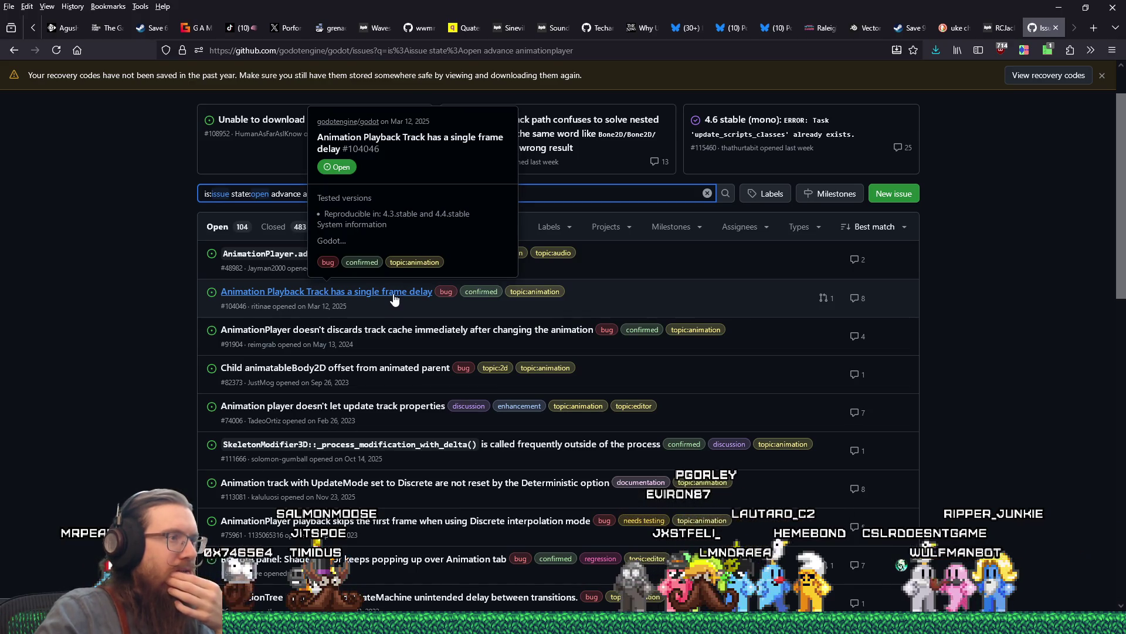
left_click(394, 300)
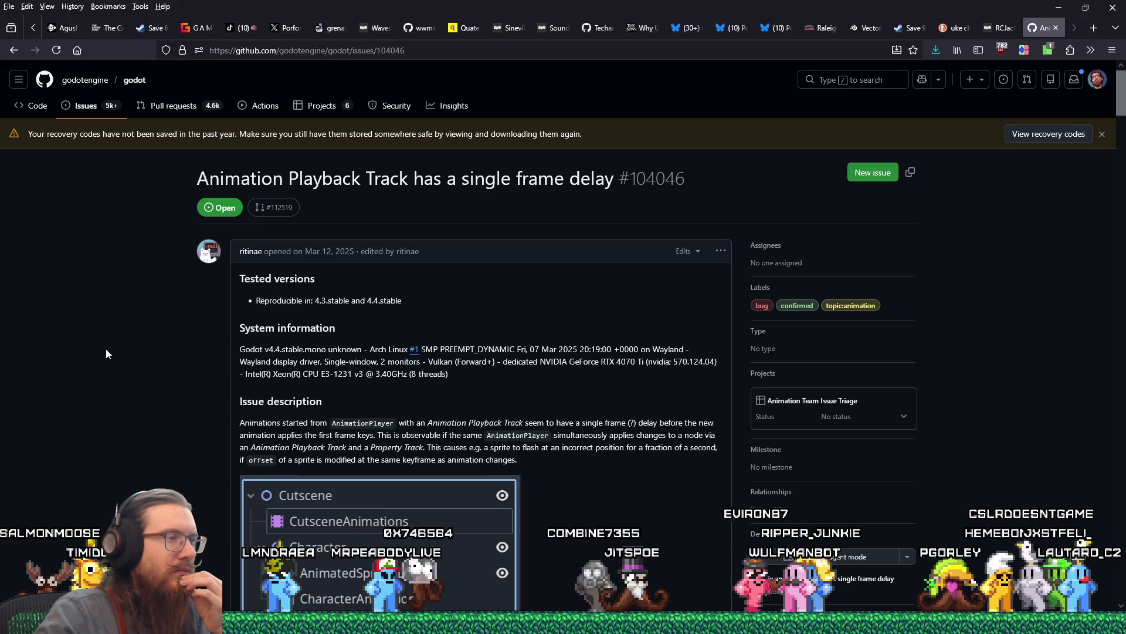
scroll(105, 349, "down", 4)
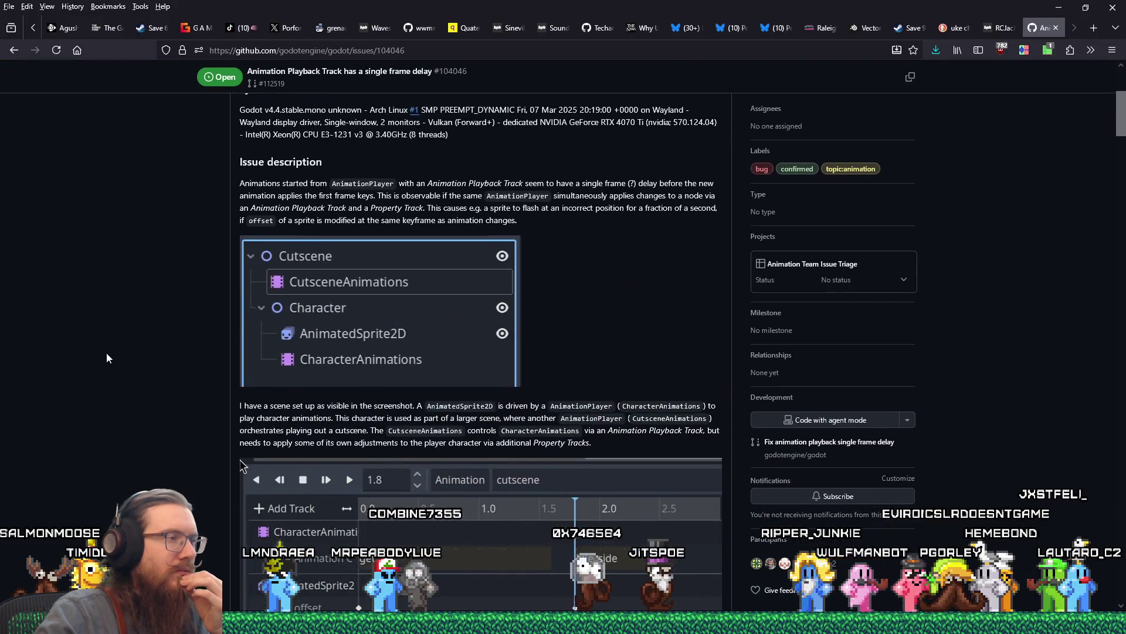
scroll(108, 357, "down", 7)
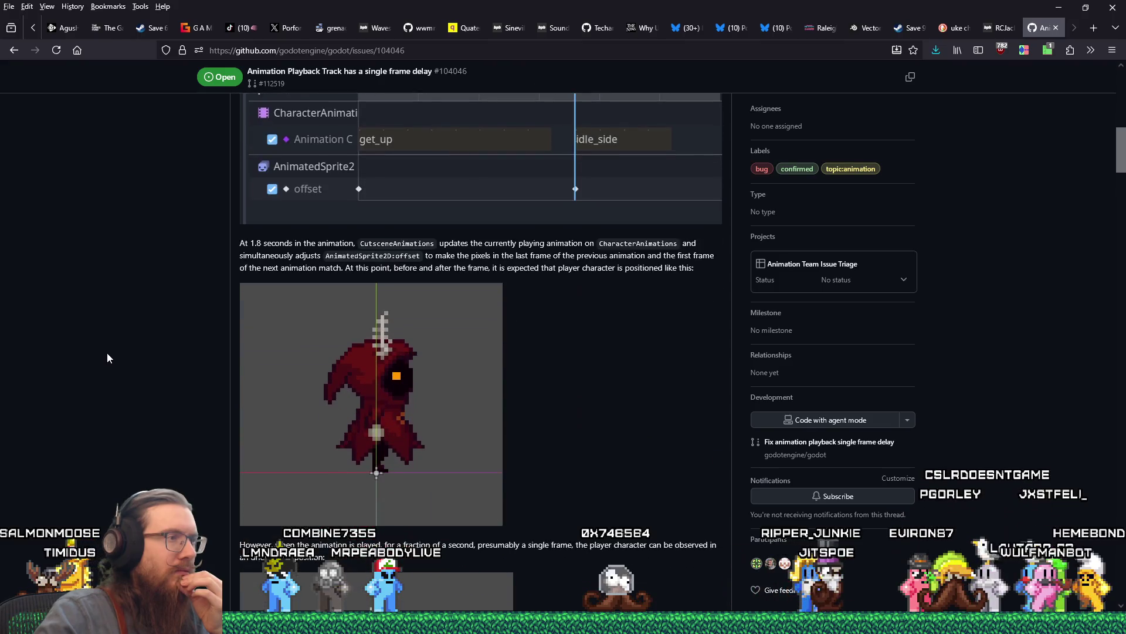
scroll(108, 358, "down", 12)
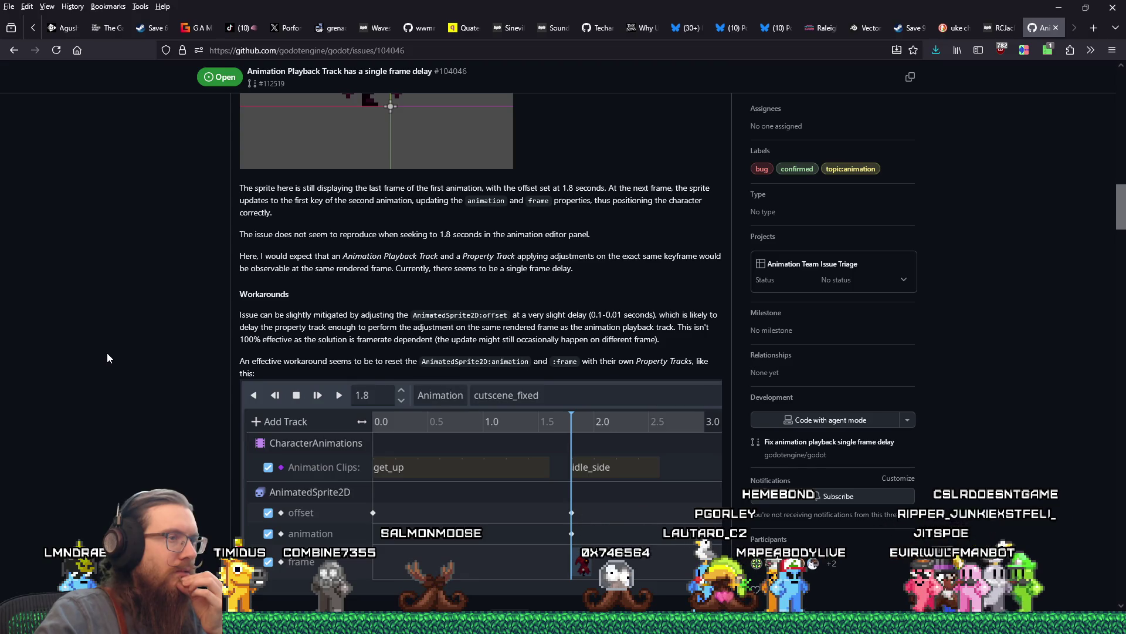
scroll(108, 355, "down", 3)
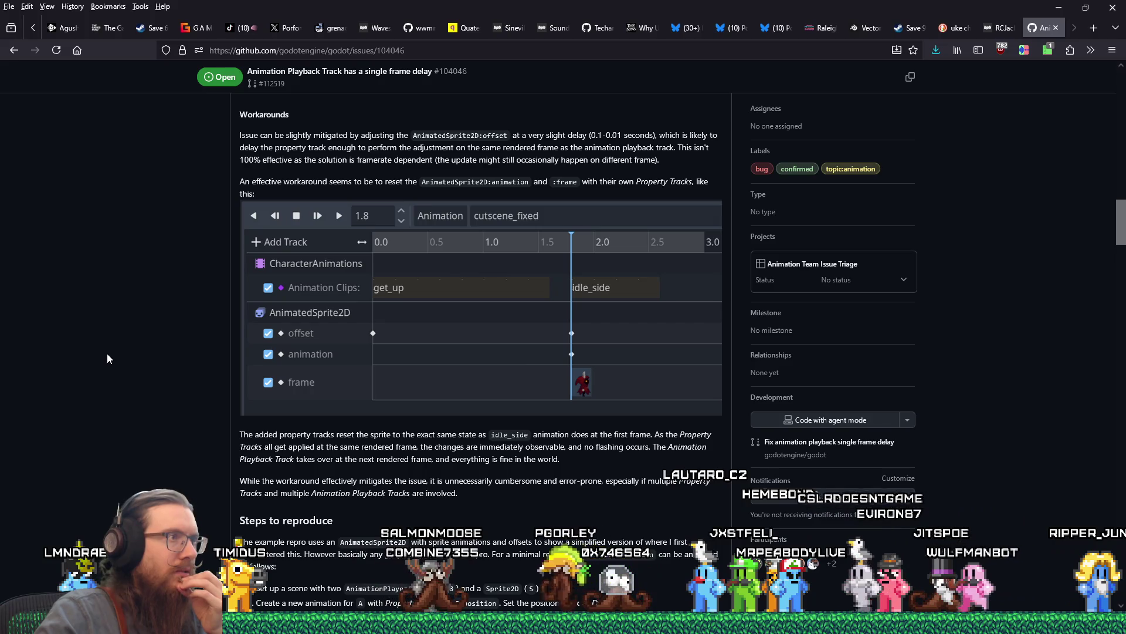
scroll(107, 355, "down", 4)
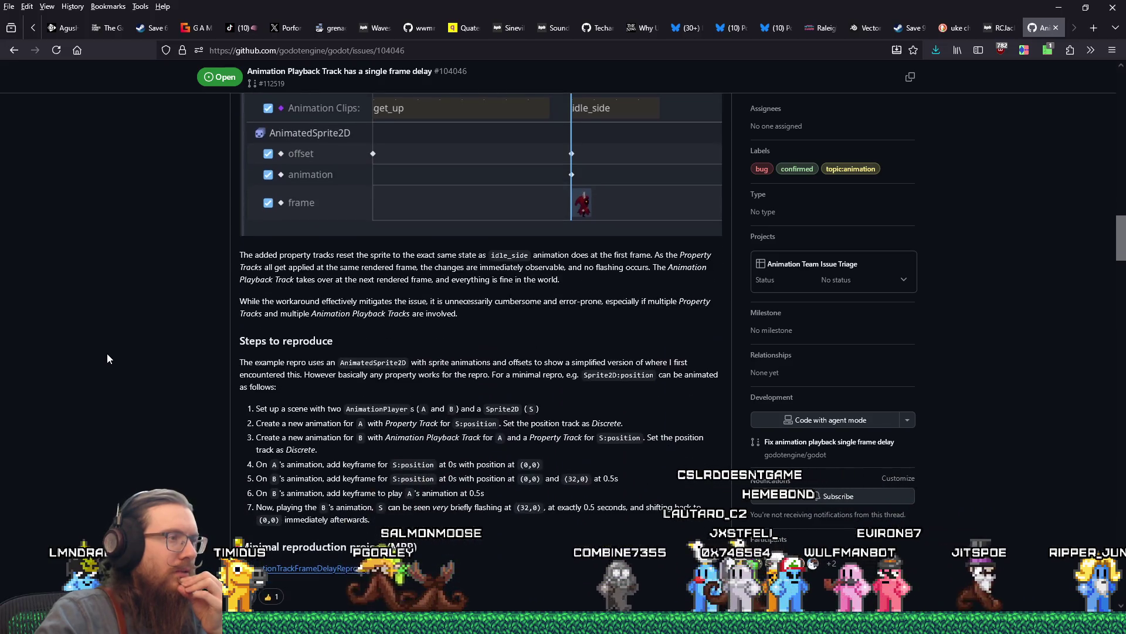
scroll(107, 358, "down", 8)
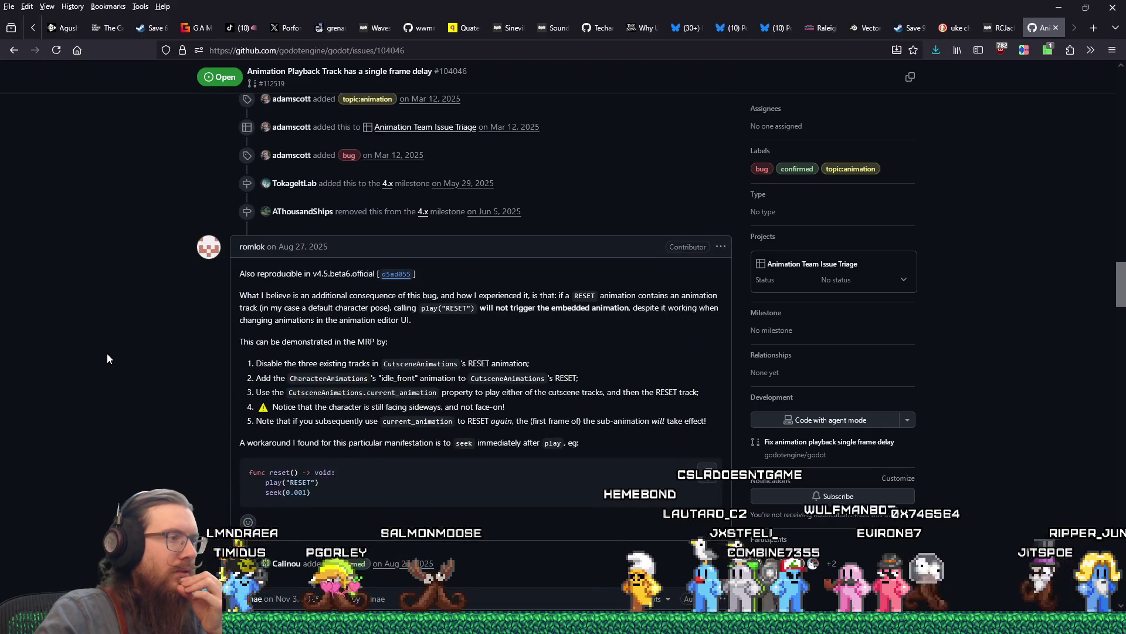
scroll(107, 357, "down", 4)
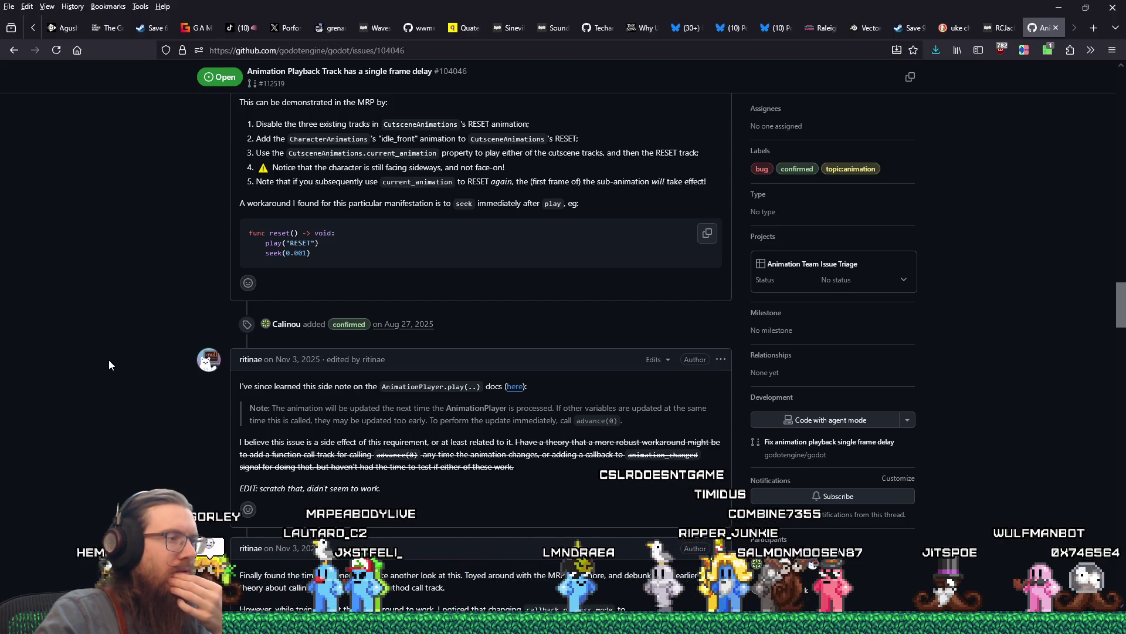
scroll(109, 367, "down", 2)
Scroll to the Nov 6 comment singling out _blend_process and bring up the window switcher.
scroll(110, 368, "down", 3)
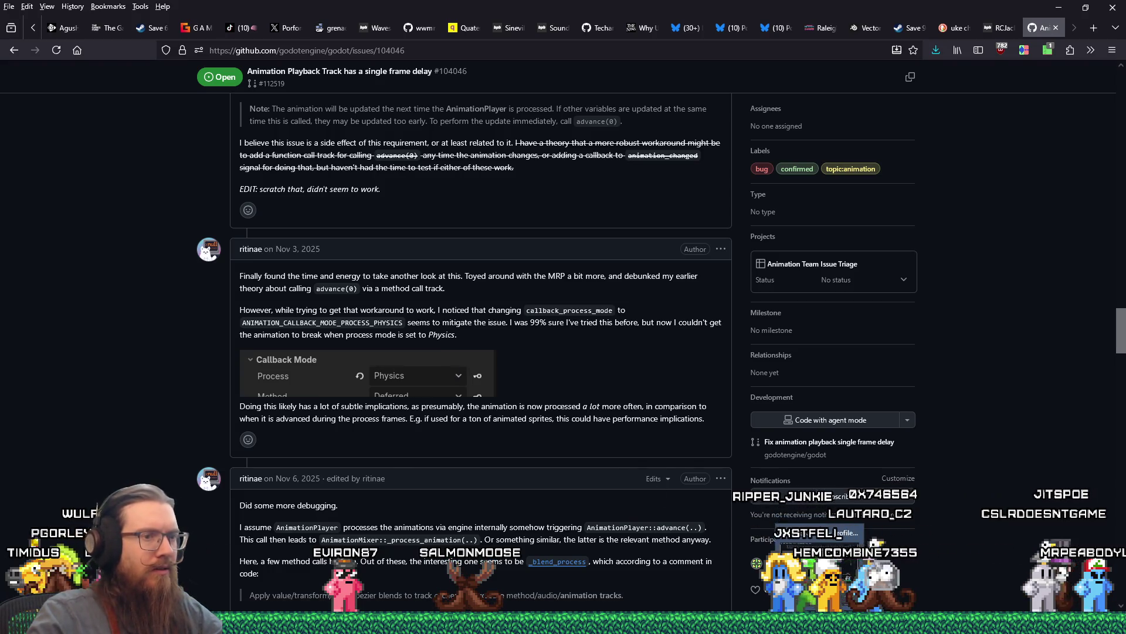
key("alt+Tab")
key("Tab")
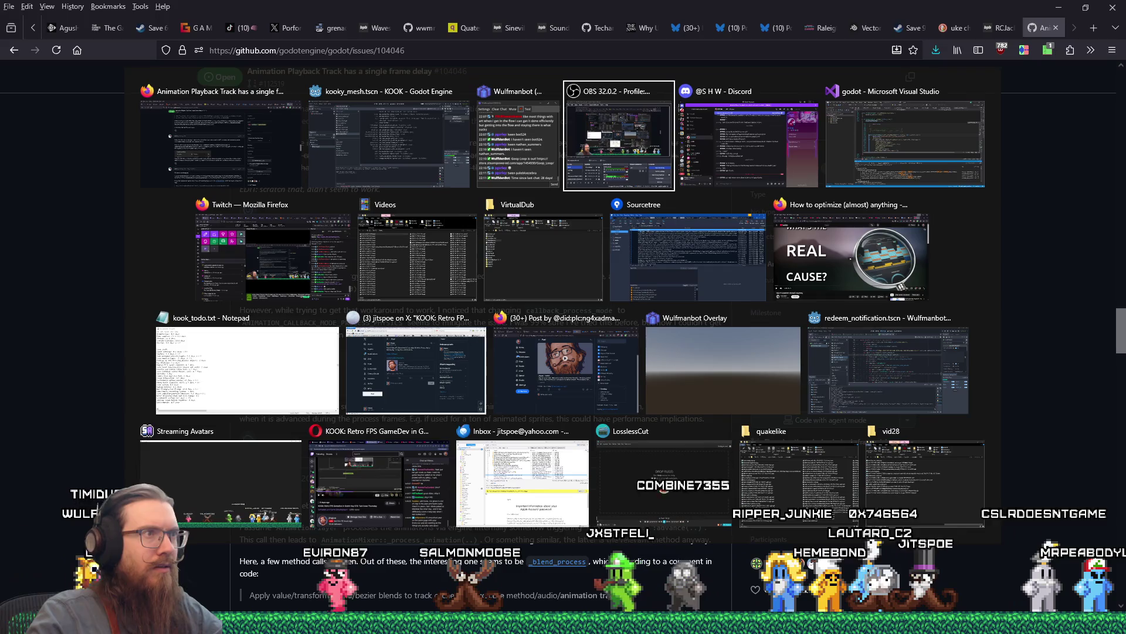
In Godot, filter FileSystem for cultist_pistol, open cultist_pistol.tscn and select its AnimationPlayer.
key("shift+Tab")
key("shift+Tab")
key("Tab")
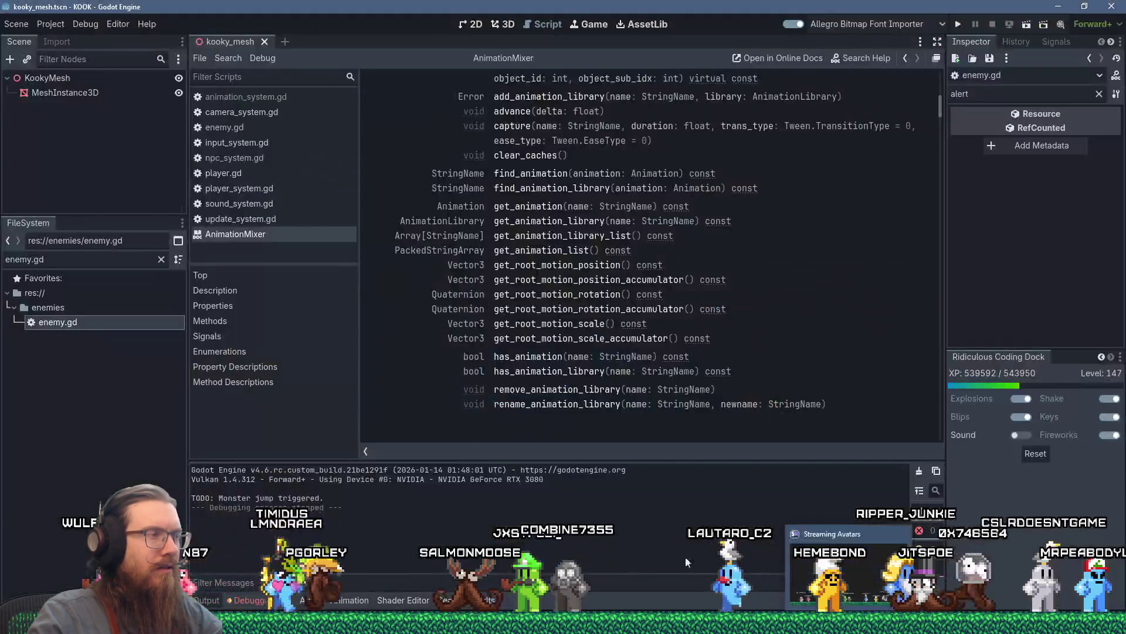
left_click(161, 259)
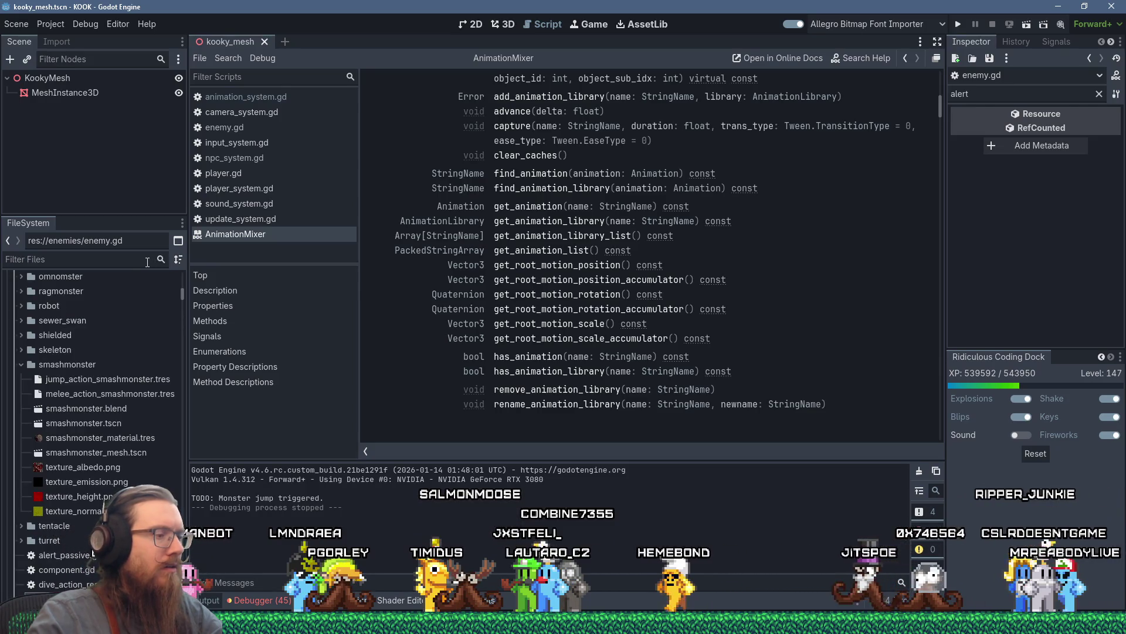
type("cult")
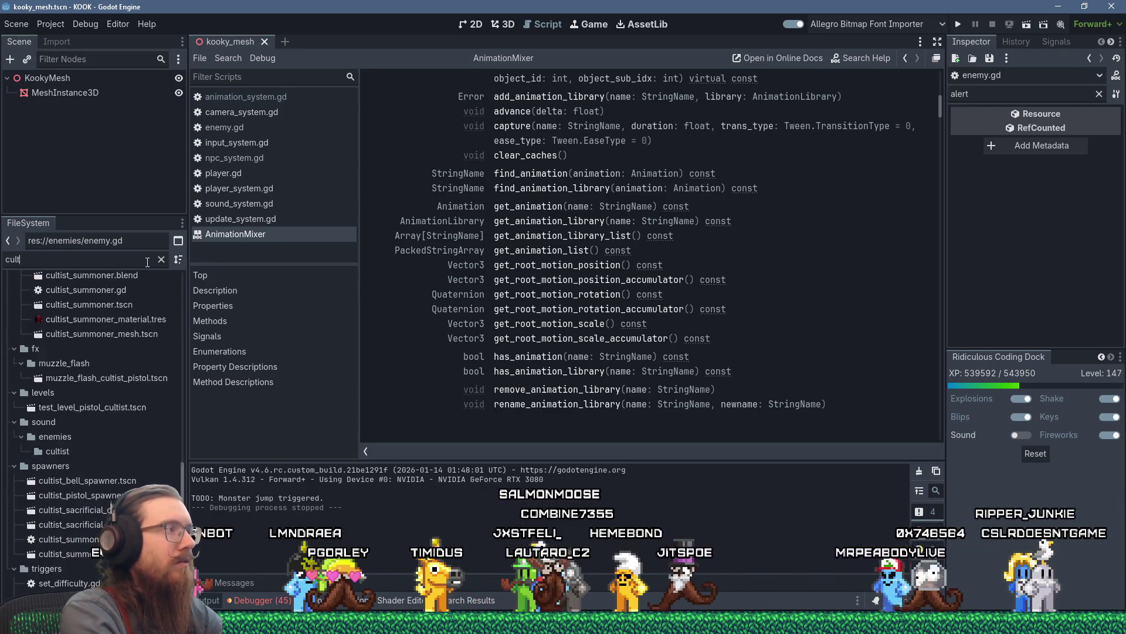
type("ist_pisto")
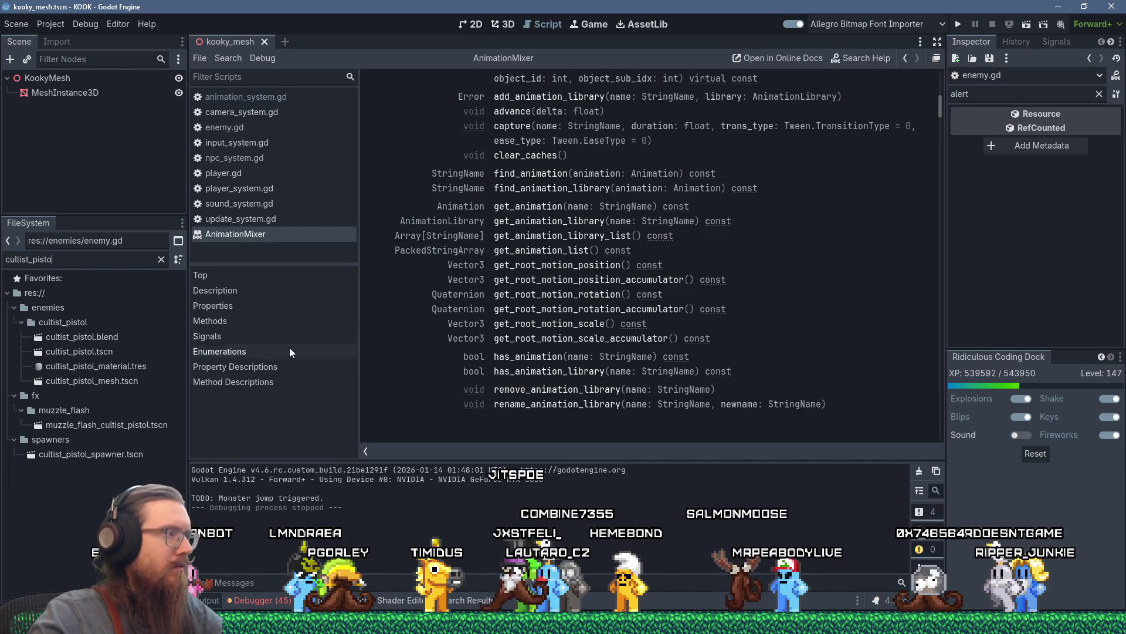
double_click(102, 352)
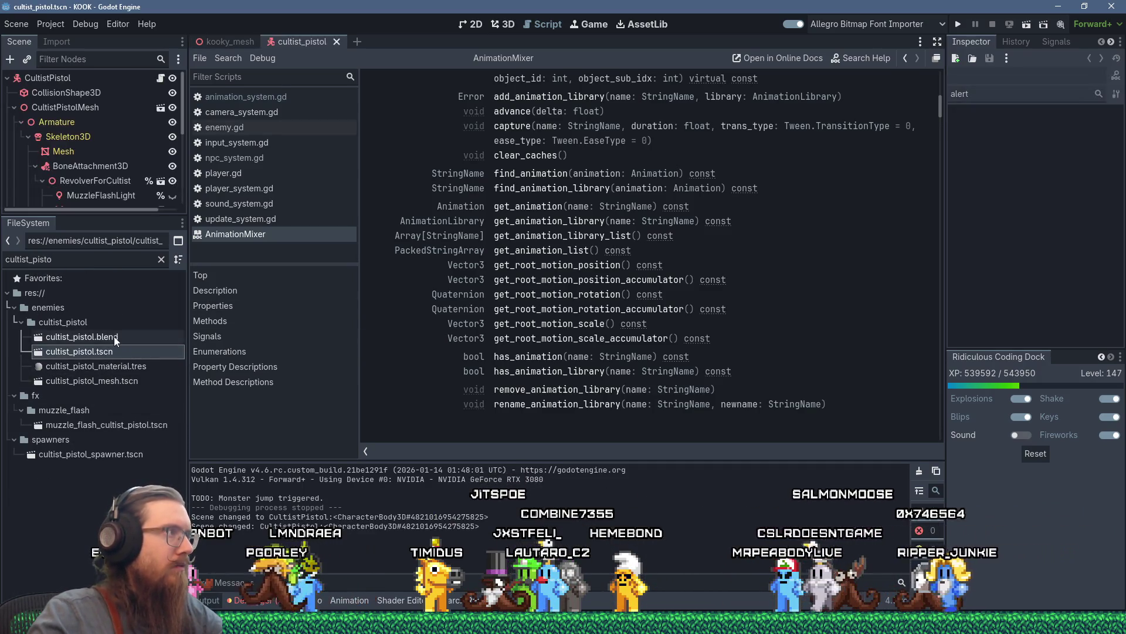
scroll(95, 129, "down", 5)
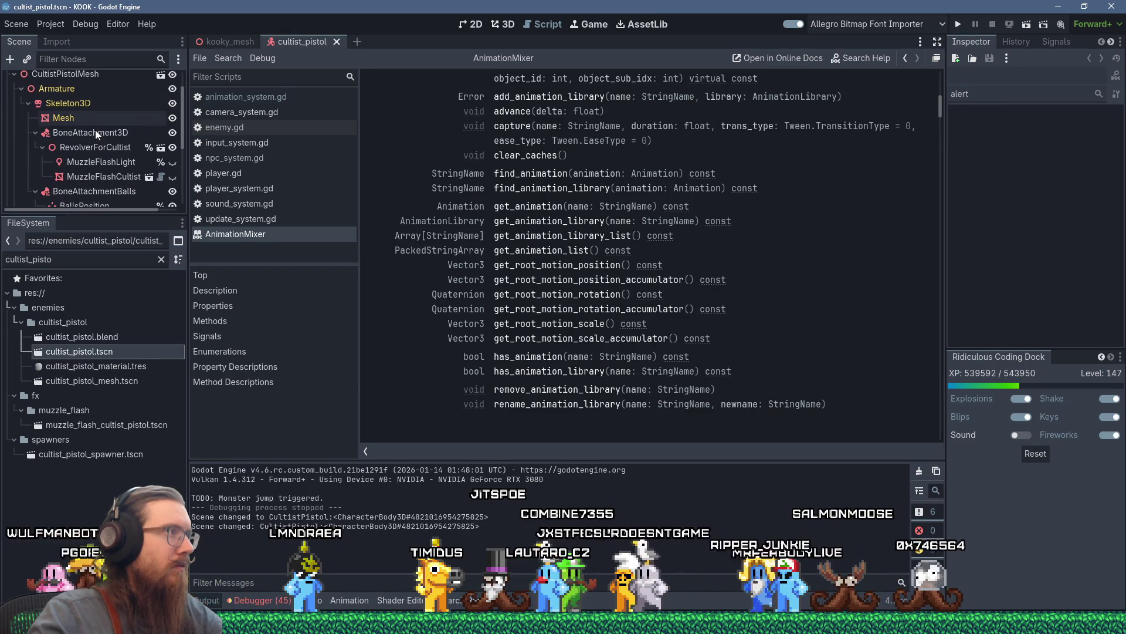
left_click(91, 140)
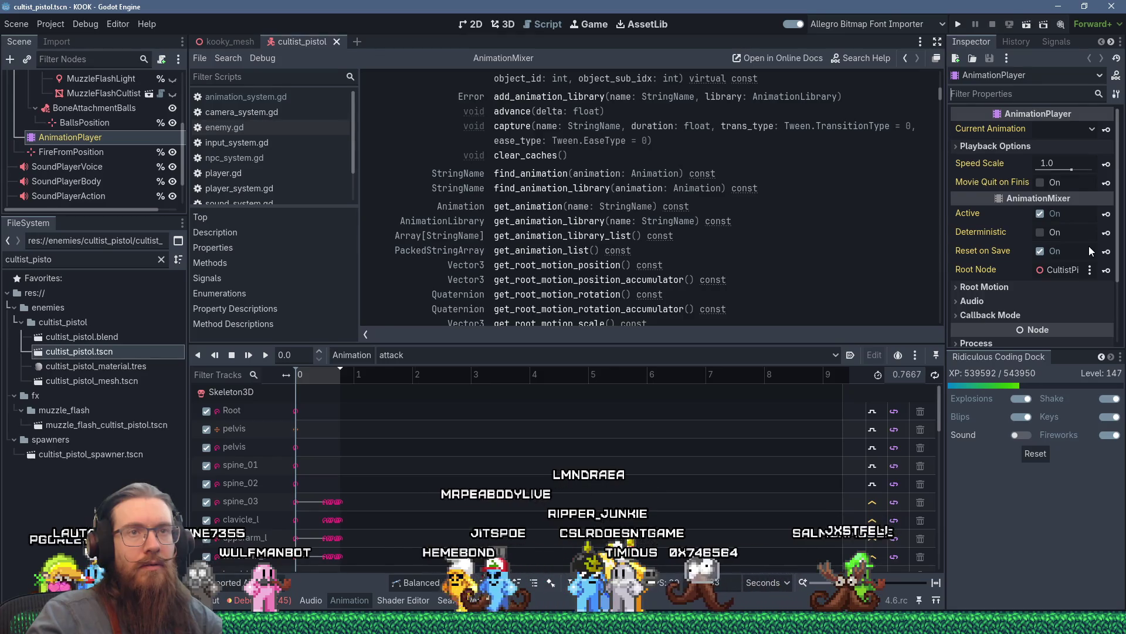
Expand the AnimationPlayer's Callback Mode and leave Method at Deferred and Discrete at Recessive.
scroll(1090, 247, "down", 1)
scroll(1089, 245, "down", 2)
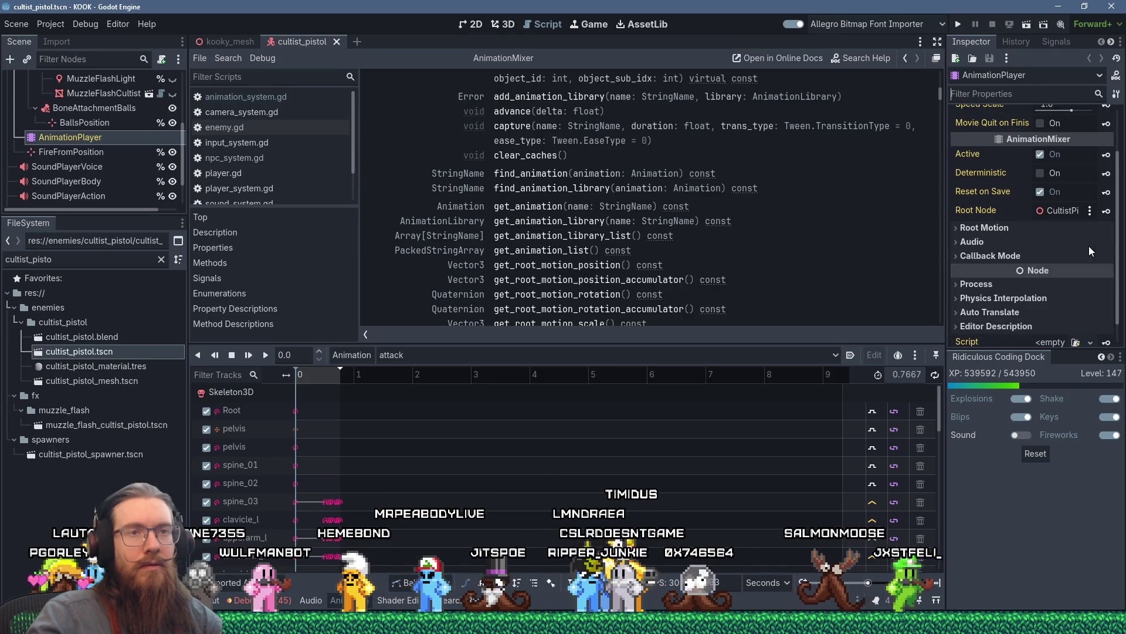
left_click(992, 231)
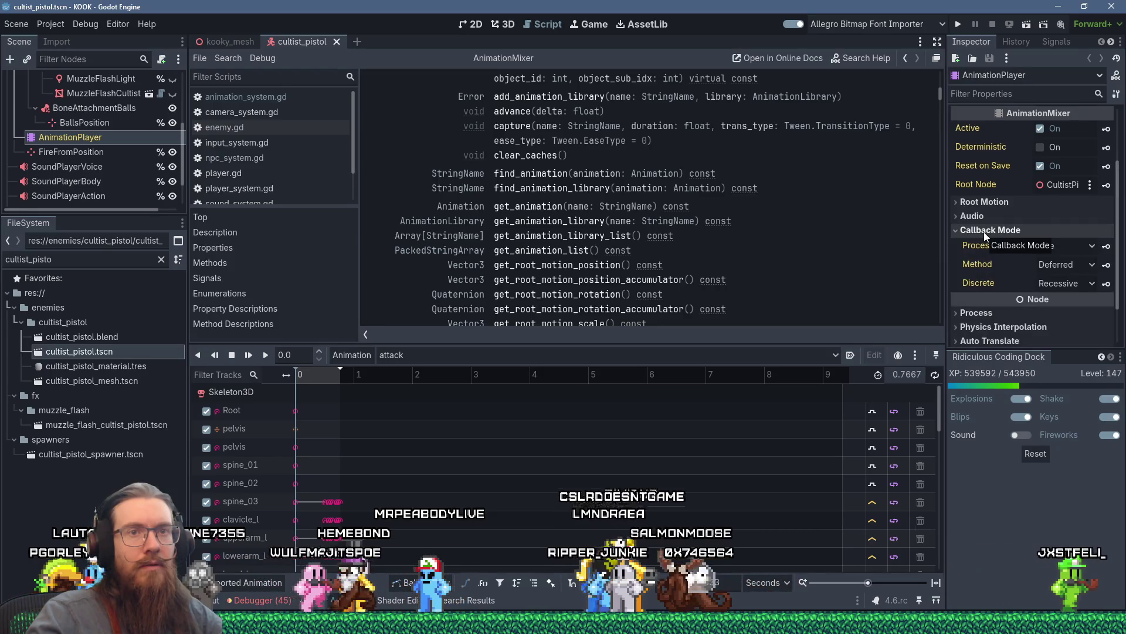
left_click(1061, 267)
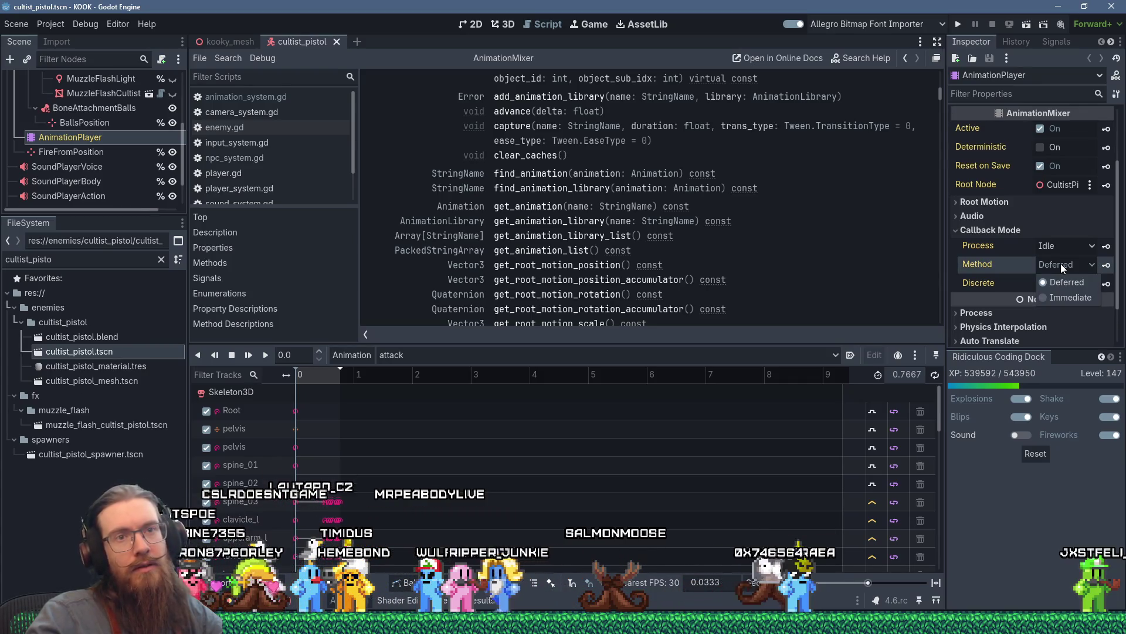
left_click(1061, 263)
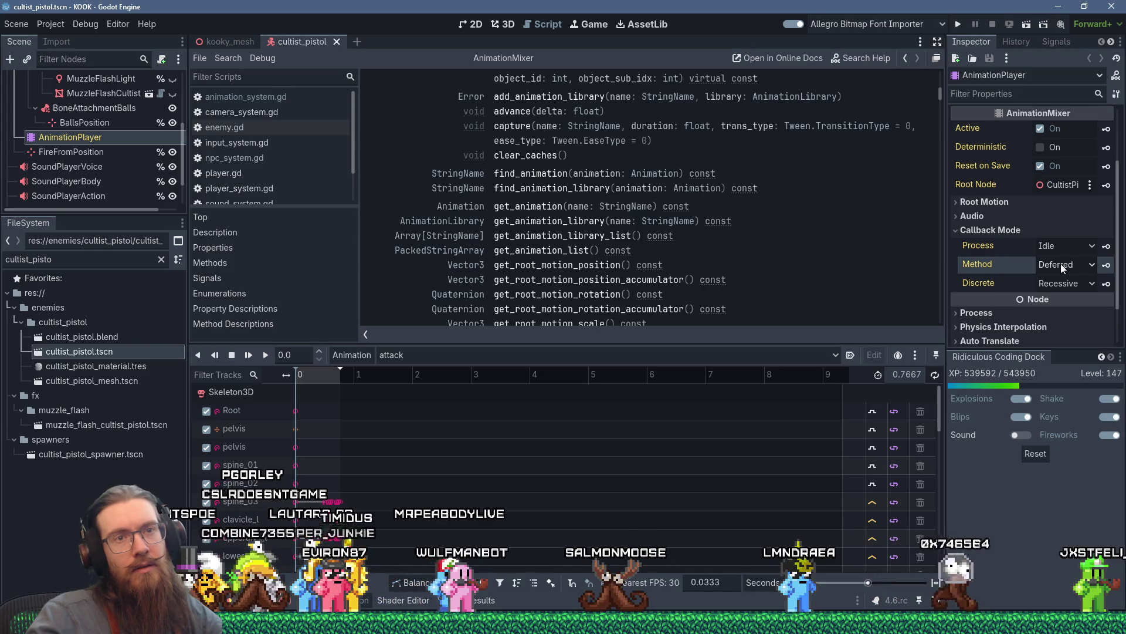
left_click(1064, 284)
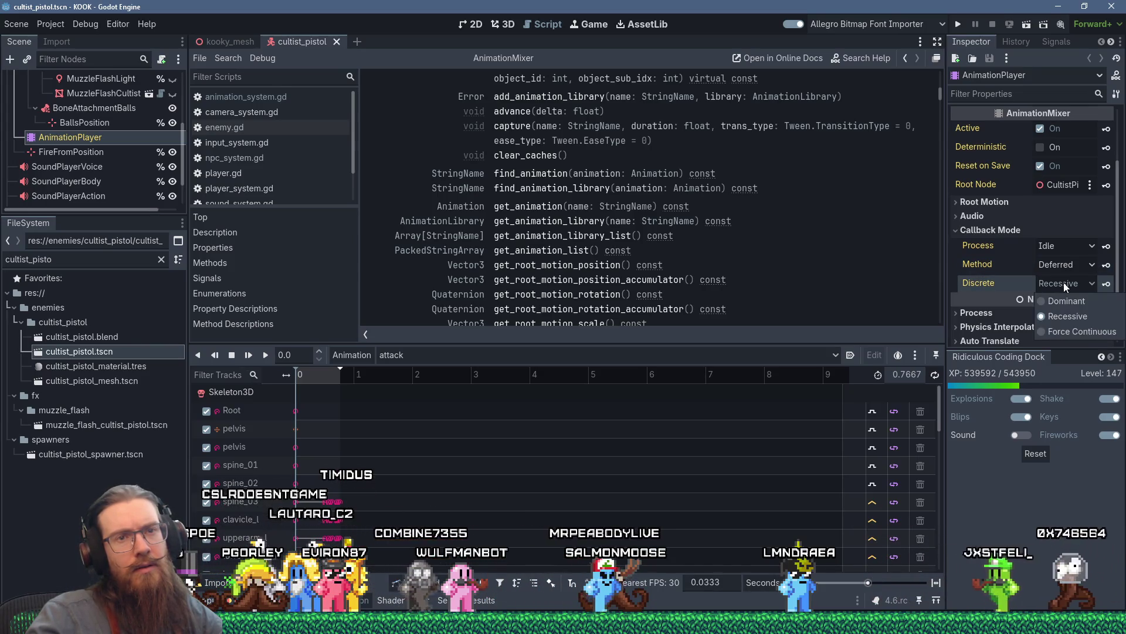
left_click(1064, 283)
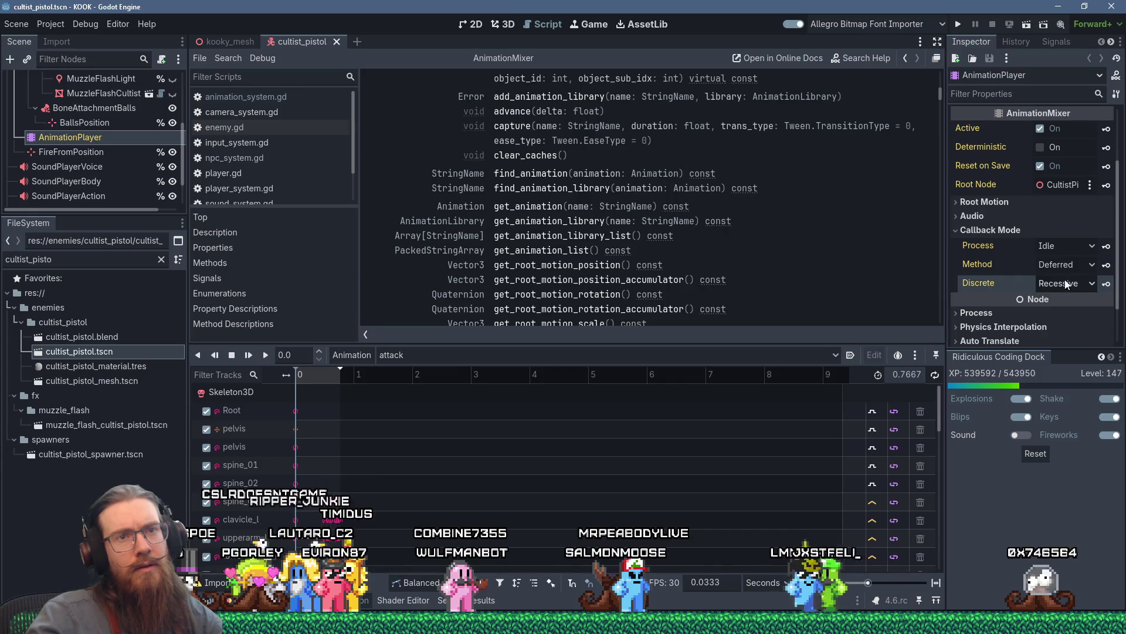
left_click(1071, 263)
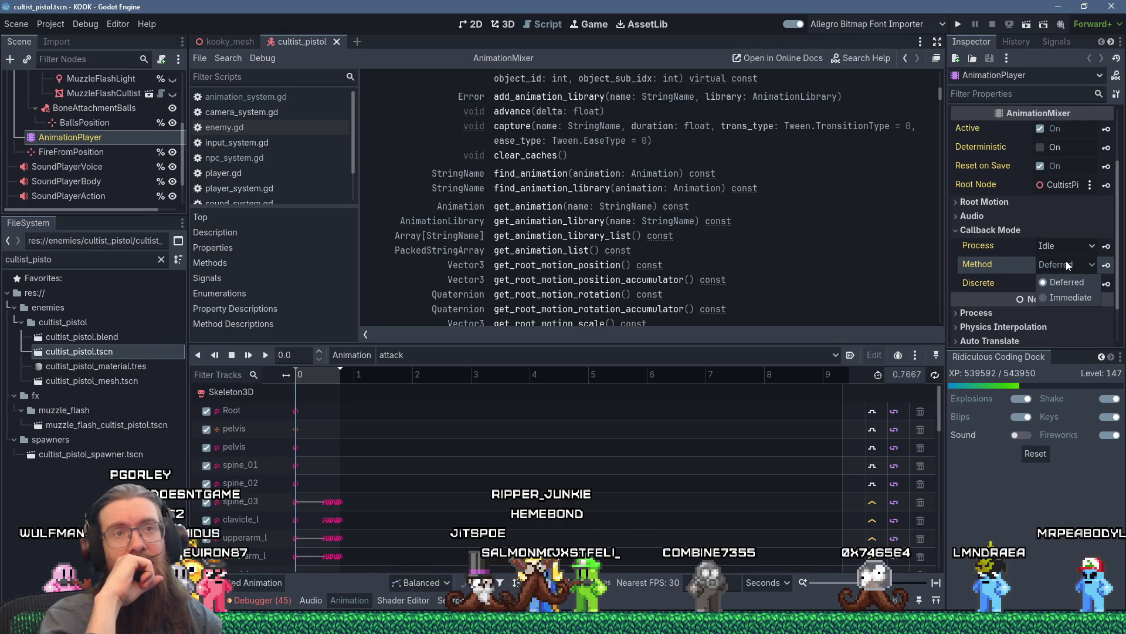
key("alt+Tab")
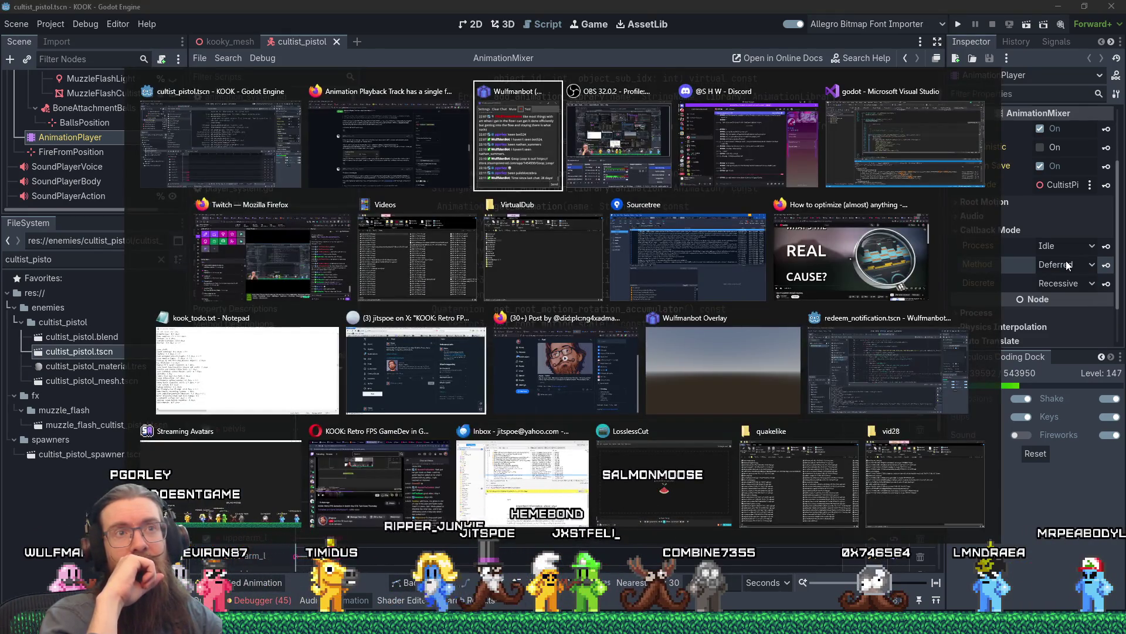
Back in Visual Studio, scroll through the peek view of the animation mixer code.
key("alt+Tab")
key("alt+Tab")
key("alt+Tab")
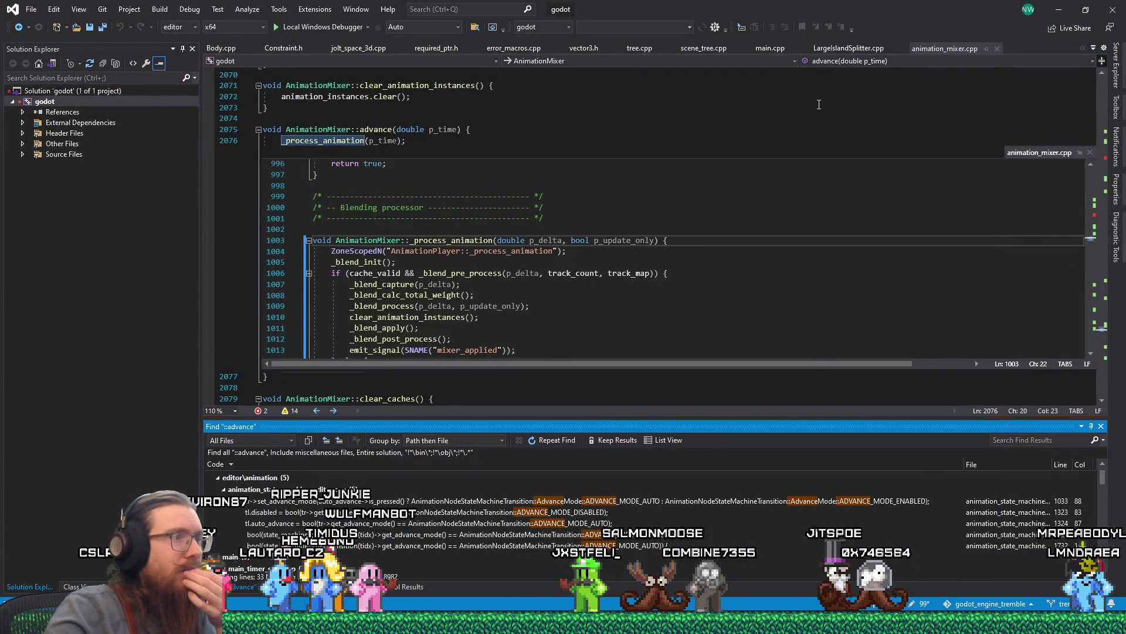
scroll(707, 304, "down", 1)
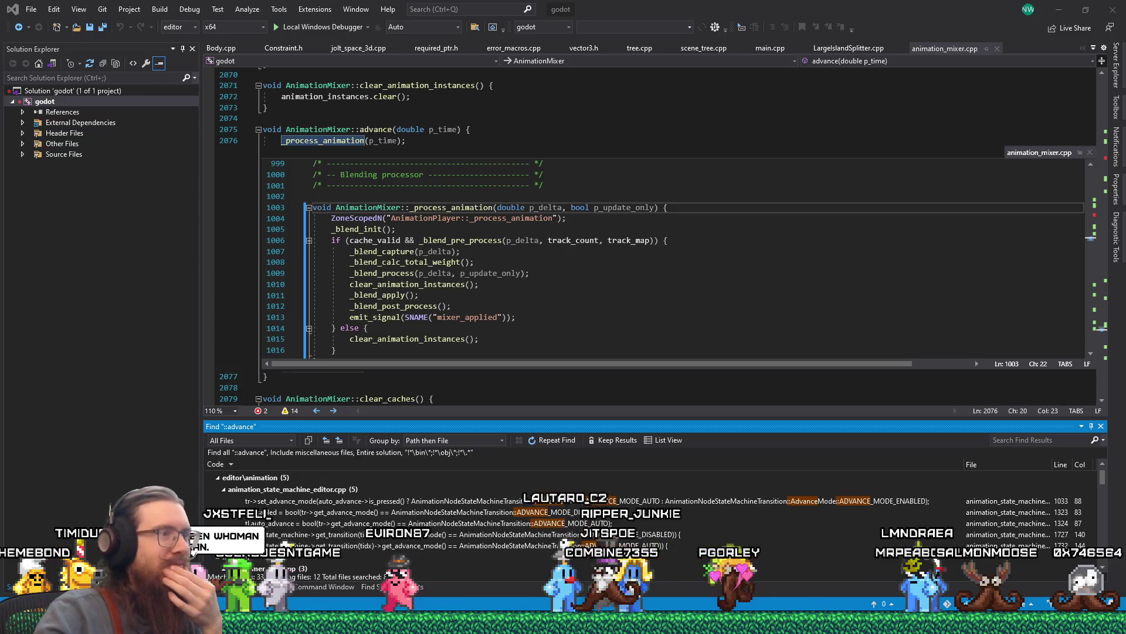
scroll(483, 317, "down", 1)
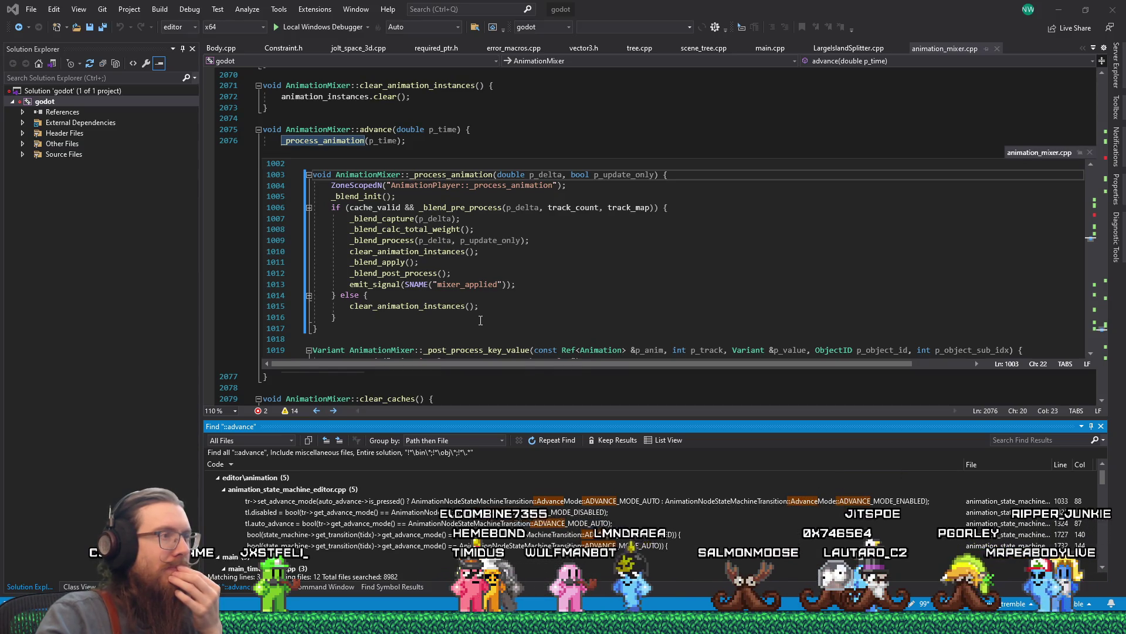
scroll(480, 321, "down", 4)
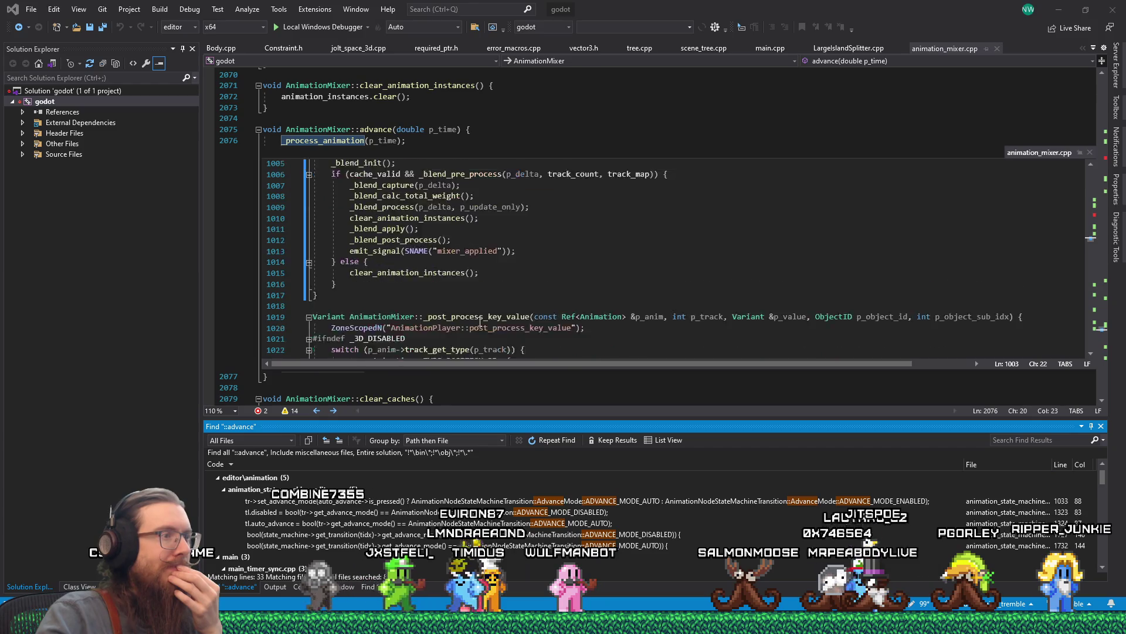
scroll(479, 325, "up", 6)
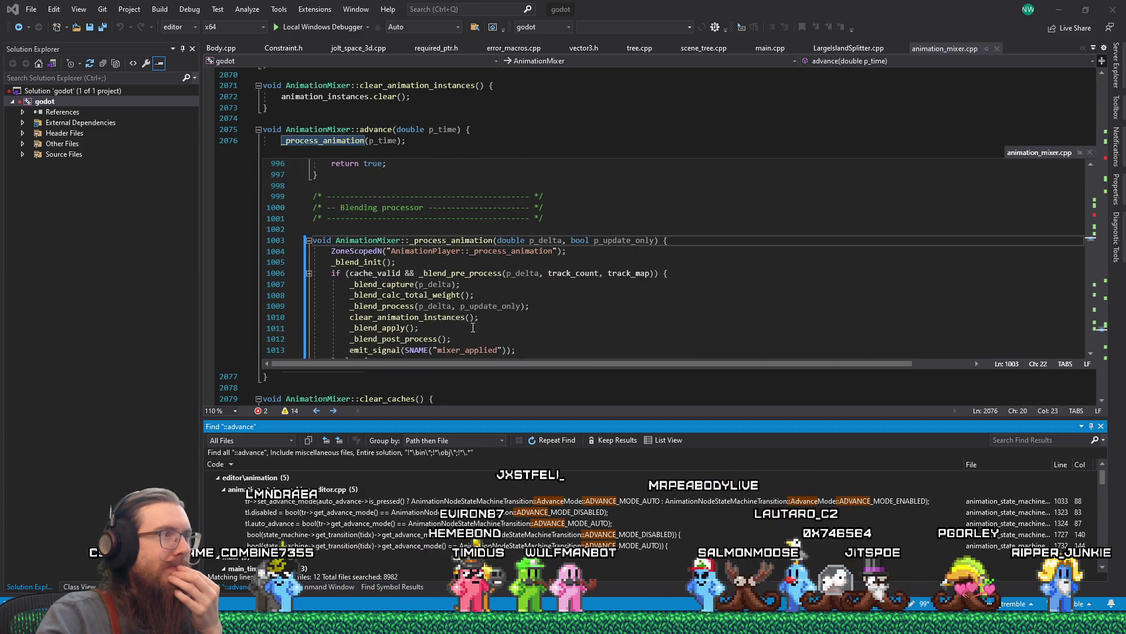
scroll(466, 327, "down", 1)
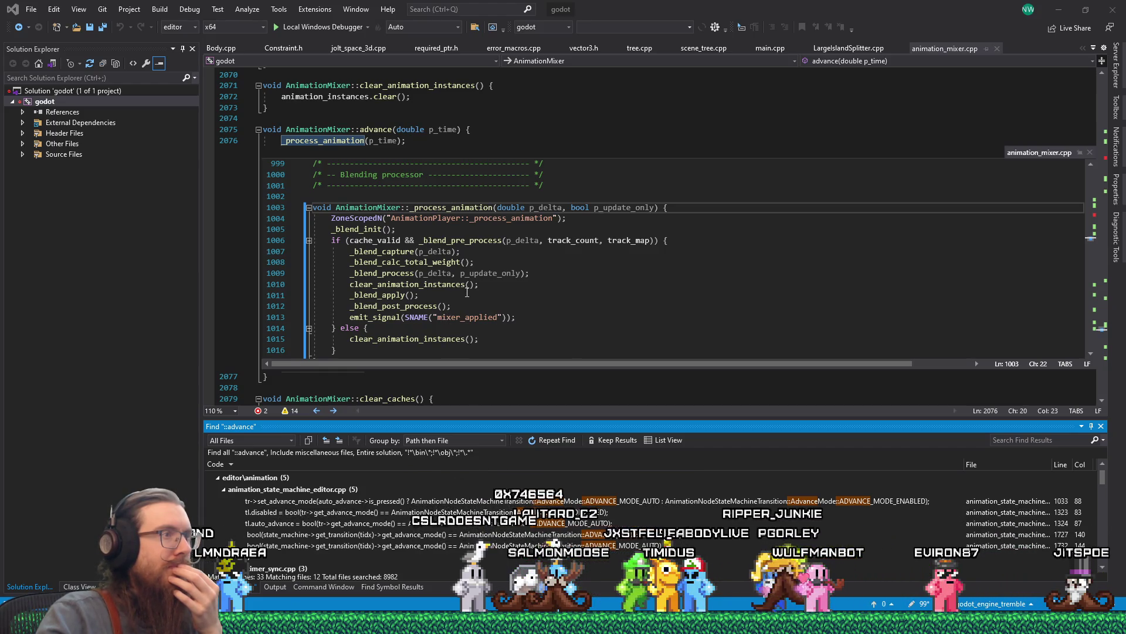
Jump from the _process_animation call to its declaration in animation_mixer.h.
left_click(341, 141)
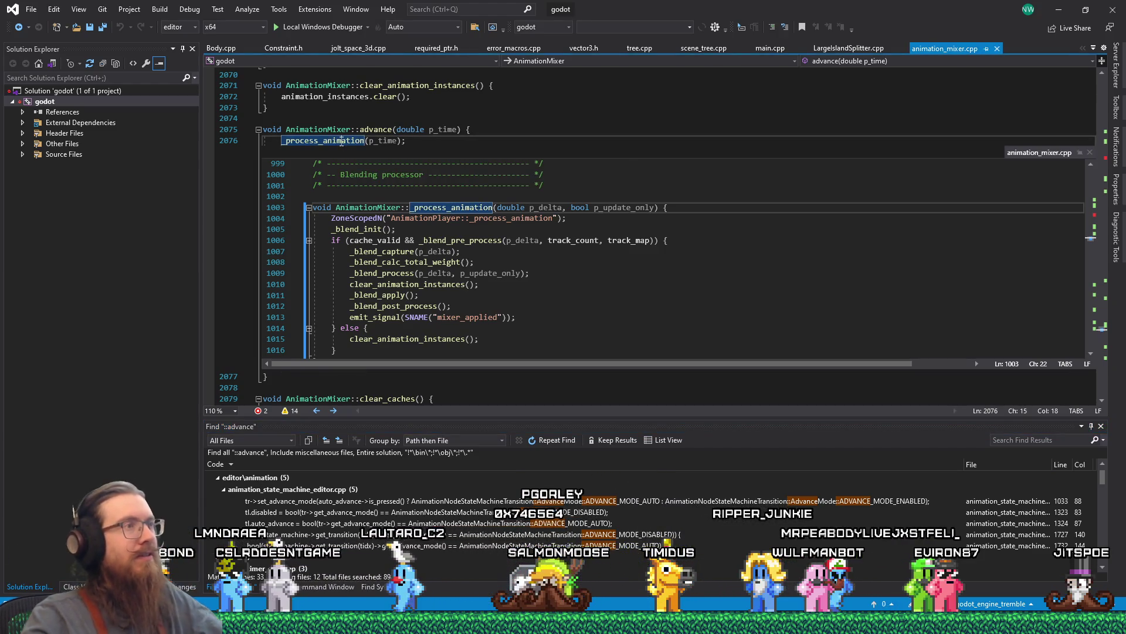
key("F12")
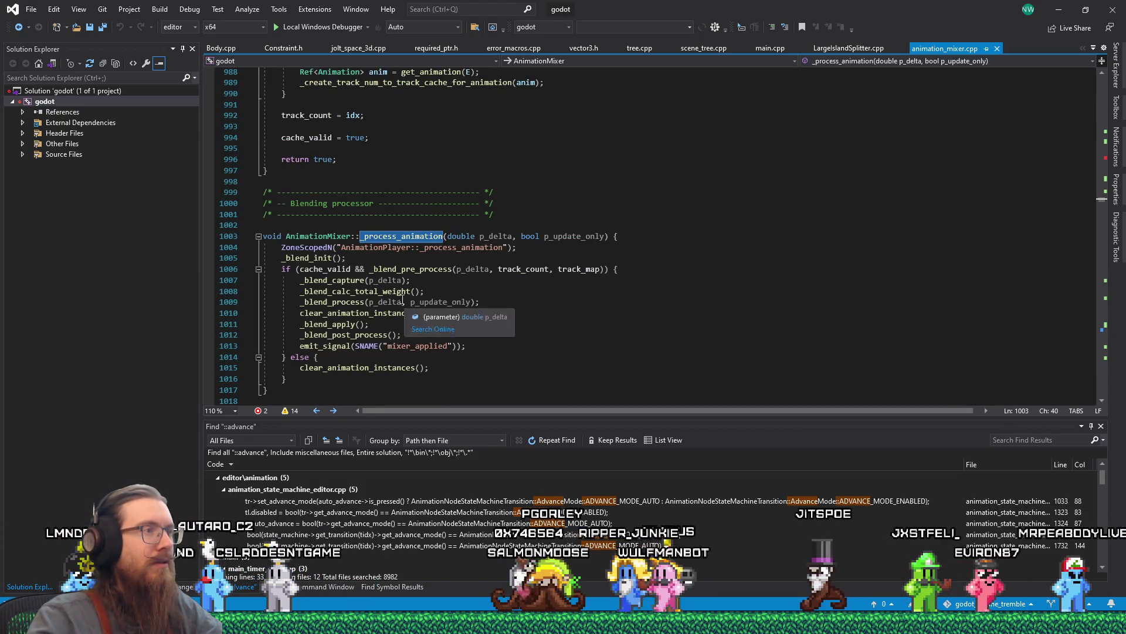
key("F12")
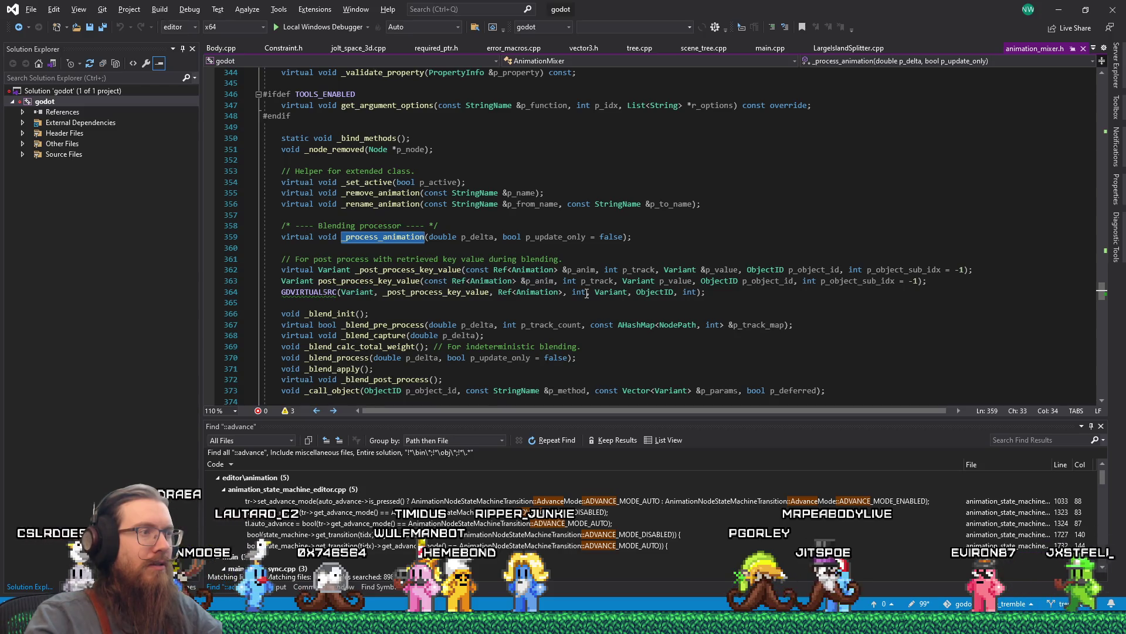
key("alt+Tab")
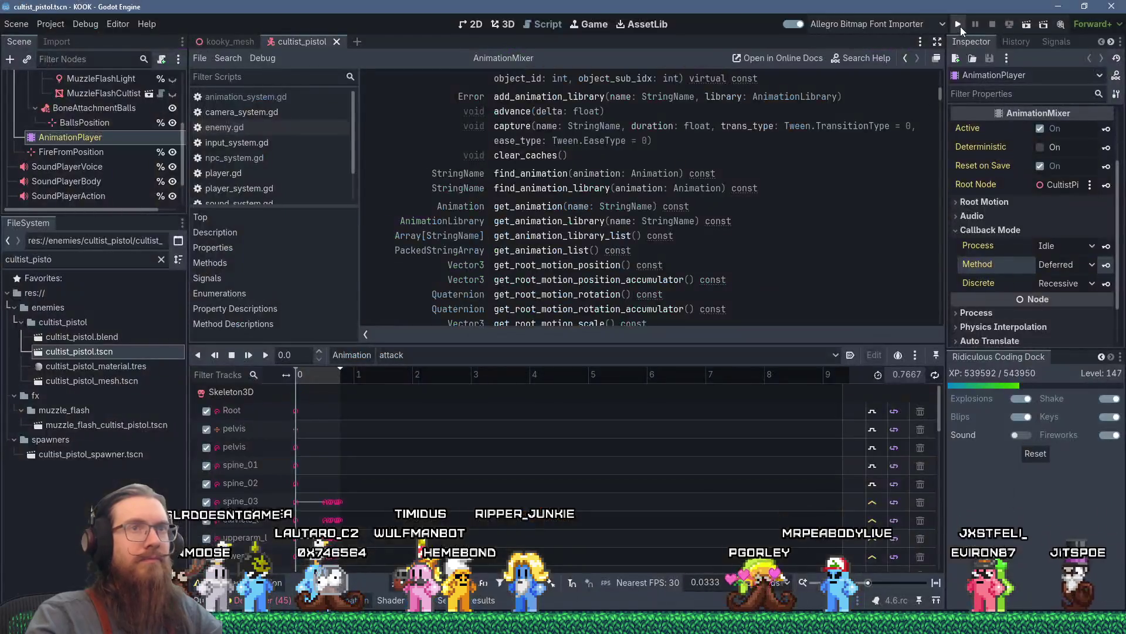
Run the KOOK project, open its in-game console, and reattach Visual Studio's debugger to its process.
left_click(959, 26)
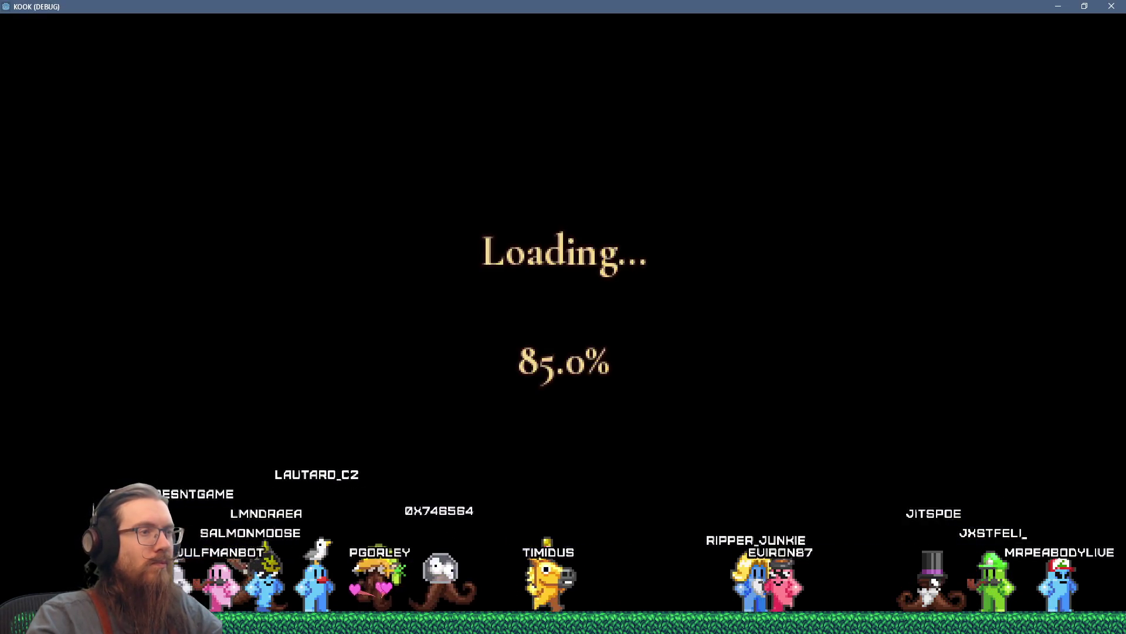
key("grave")
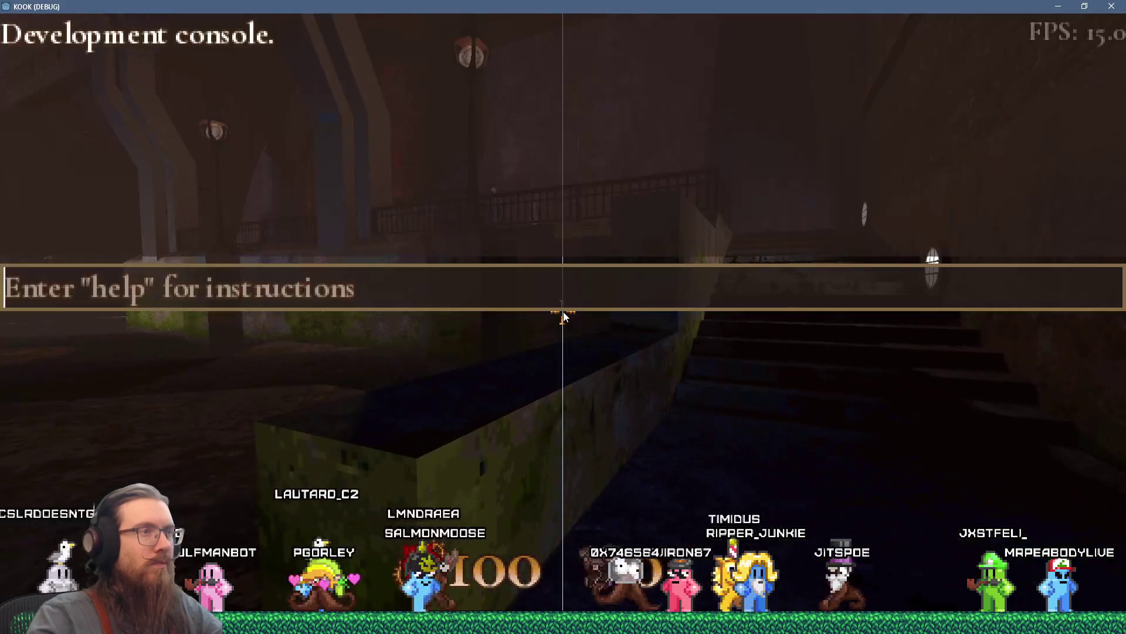
key("alt+Tab")
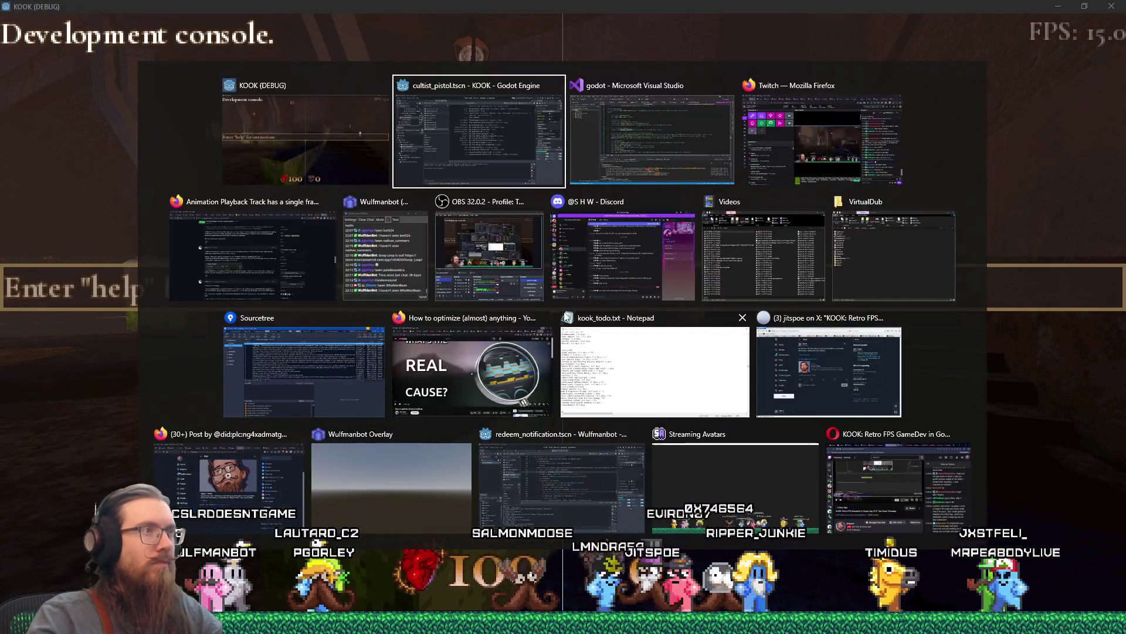
key("alt+Tab")
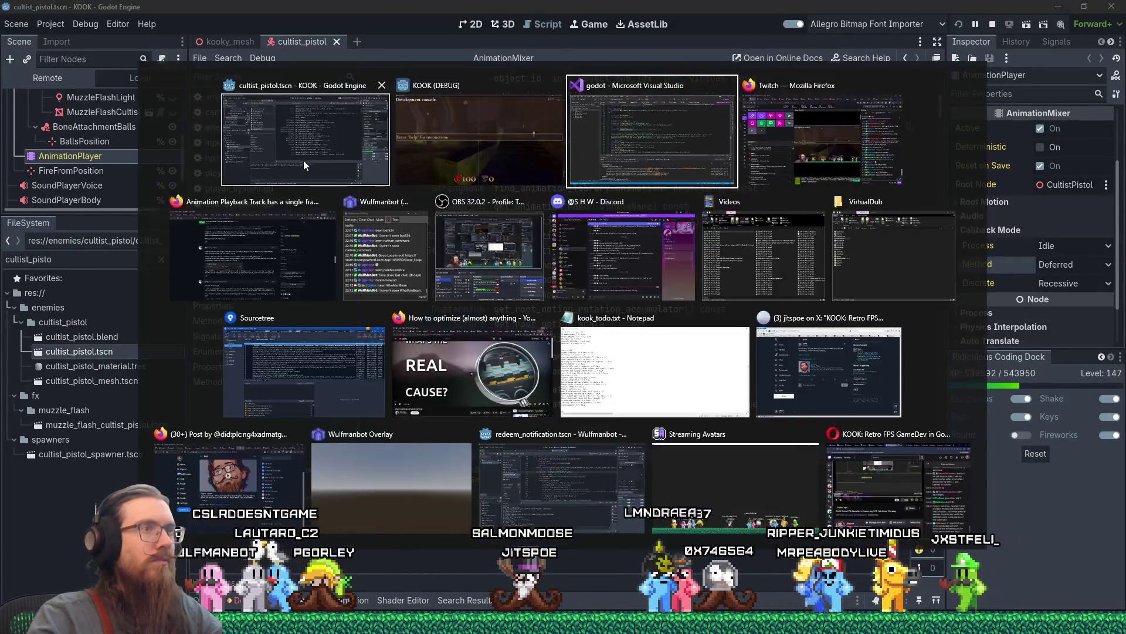
key("shift+alt+p")
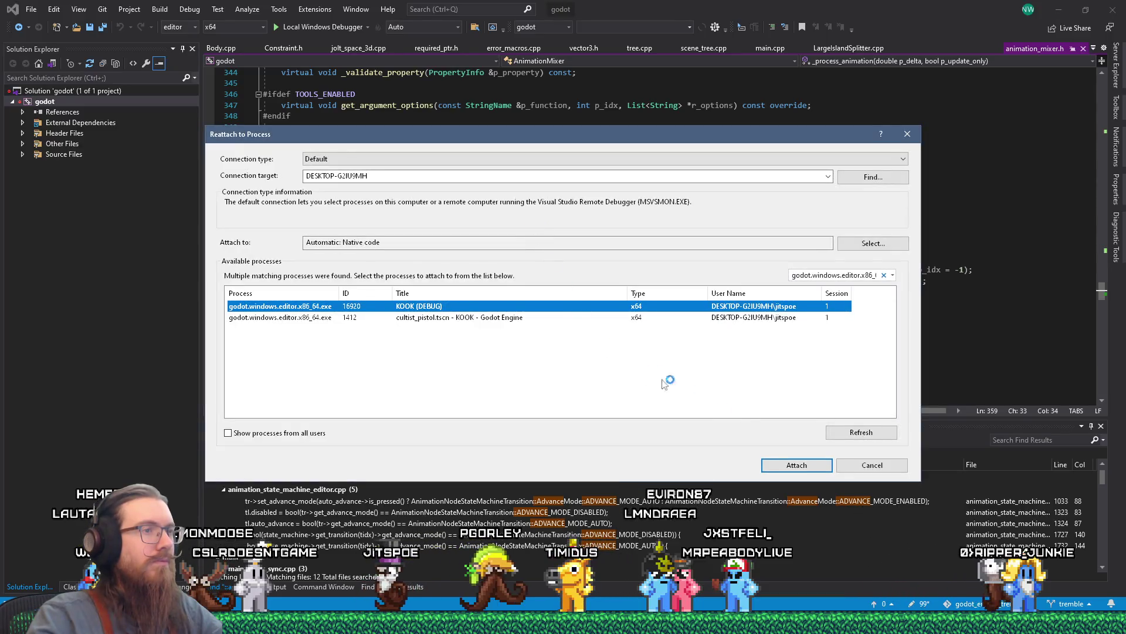
Attach to the KOOK (DEBUG) process and breakpoint _process_animation(p_time) at line 2076 of animation_mixer.cpp.
left_click(773, 466)
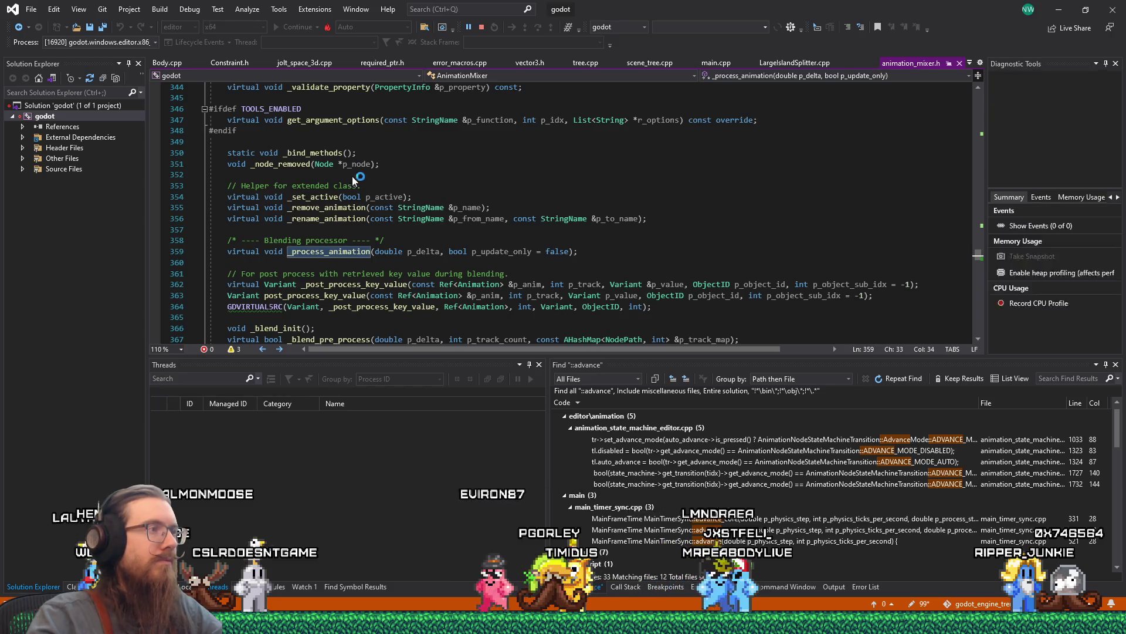
left_click(316, 175)
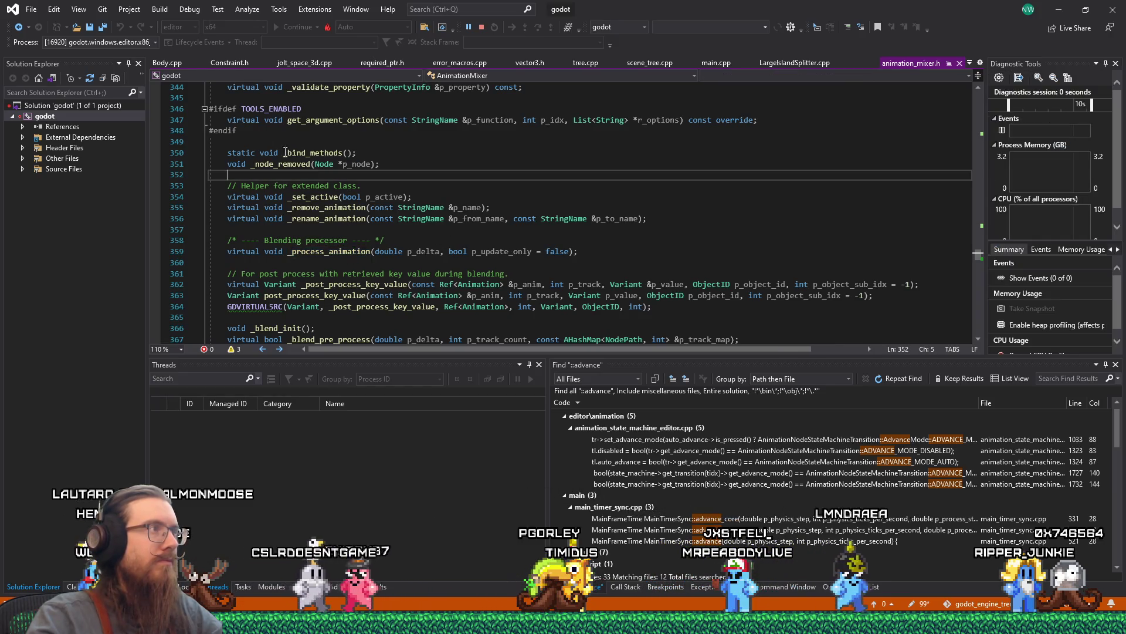
left_click(18, 28)
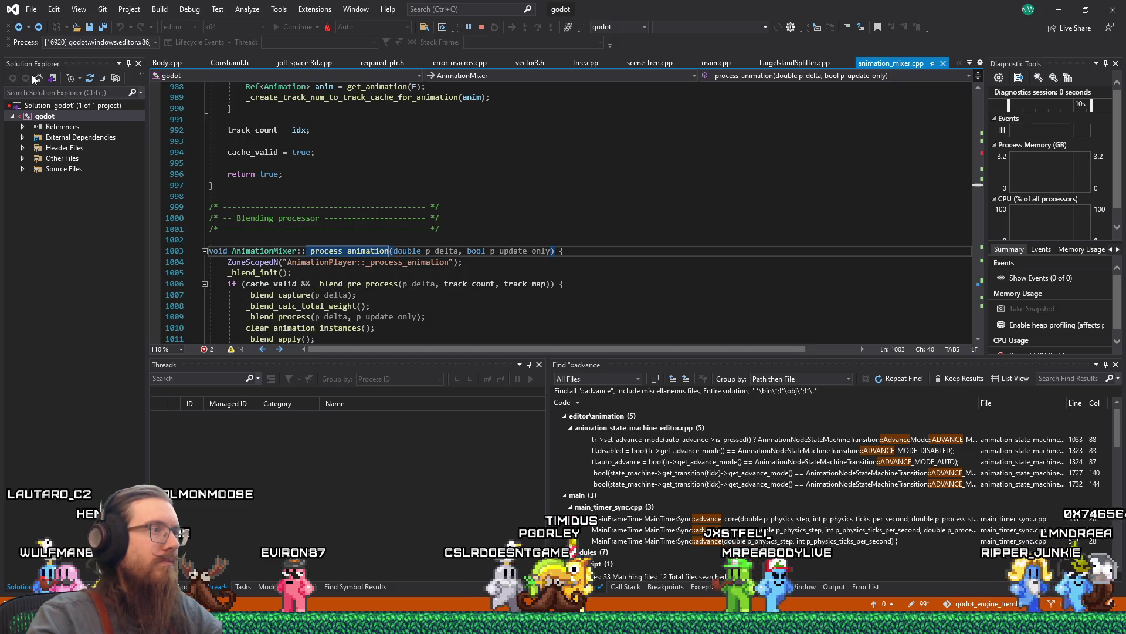
left_click(18, 28)
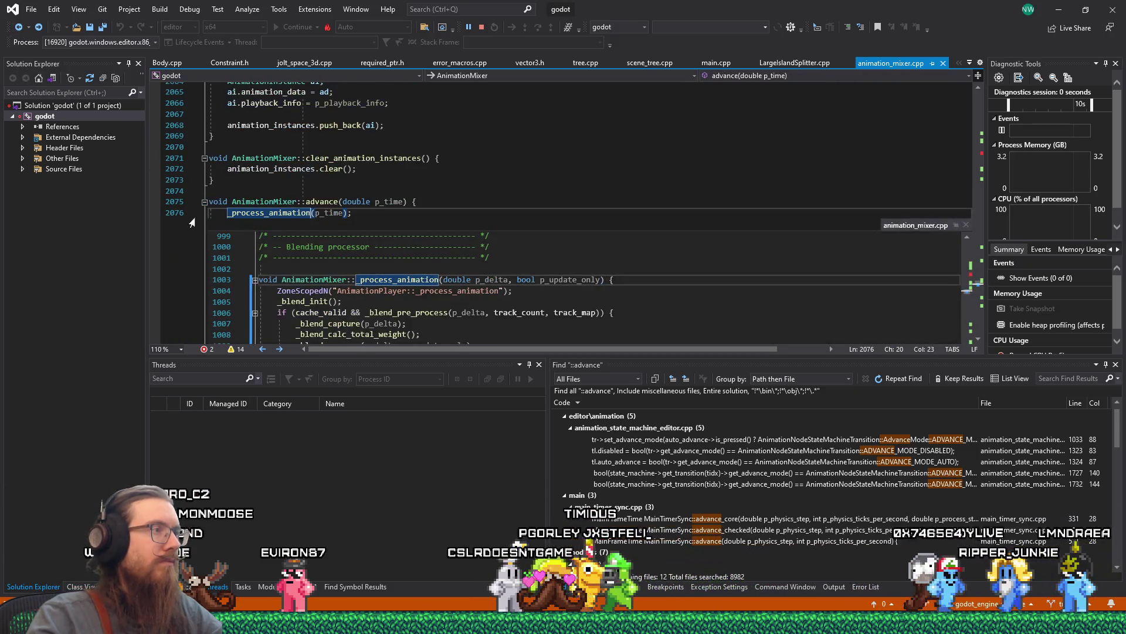
left_click(157, 217)
left_click(156, 214)
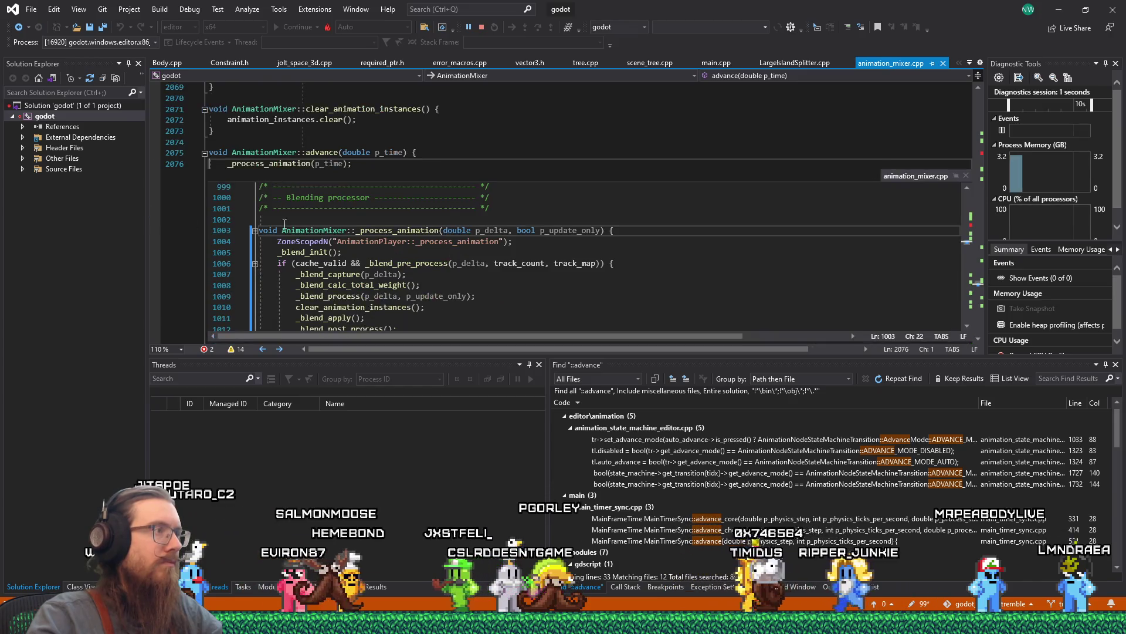
key("alt+Tab")
key("alt+Tab")
key("alt+Tab")
key("alt+Tab")
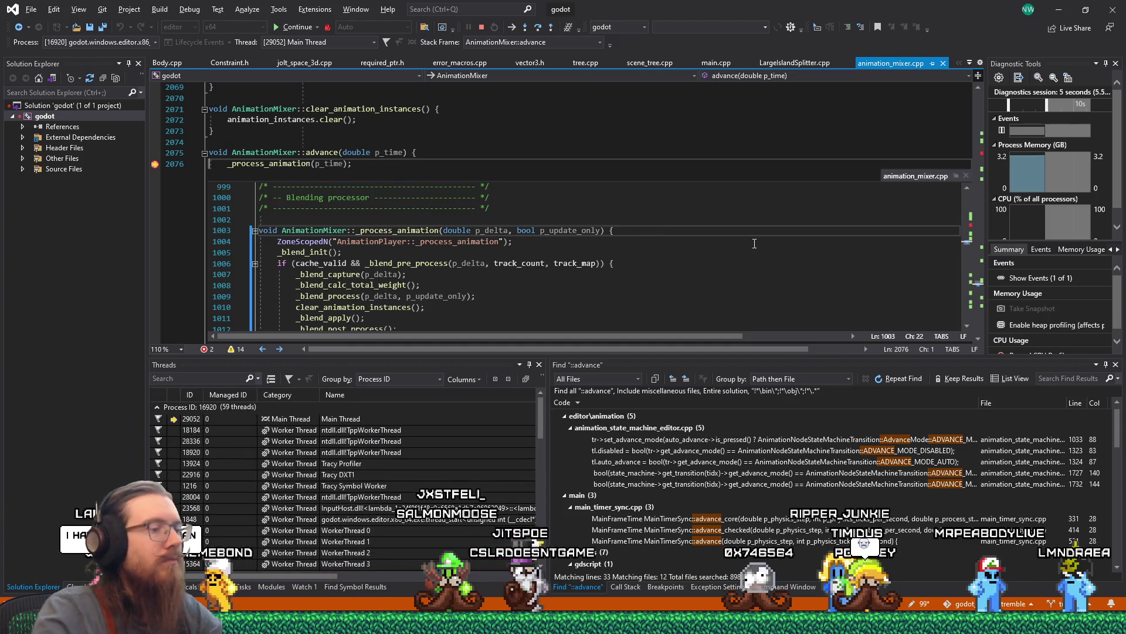
Step into _process_animation, highlight p_update_only, and step into _blend_init past the Tracy profiler zone.
key("F11")
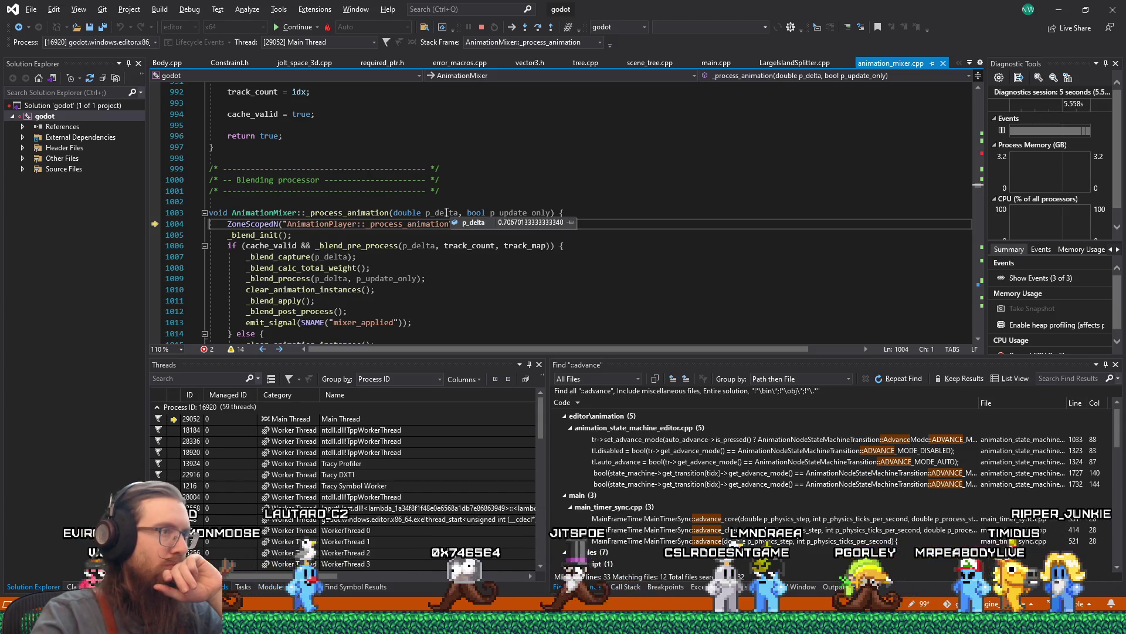
double_click(506, 212)
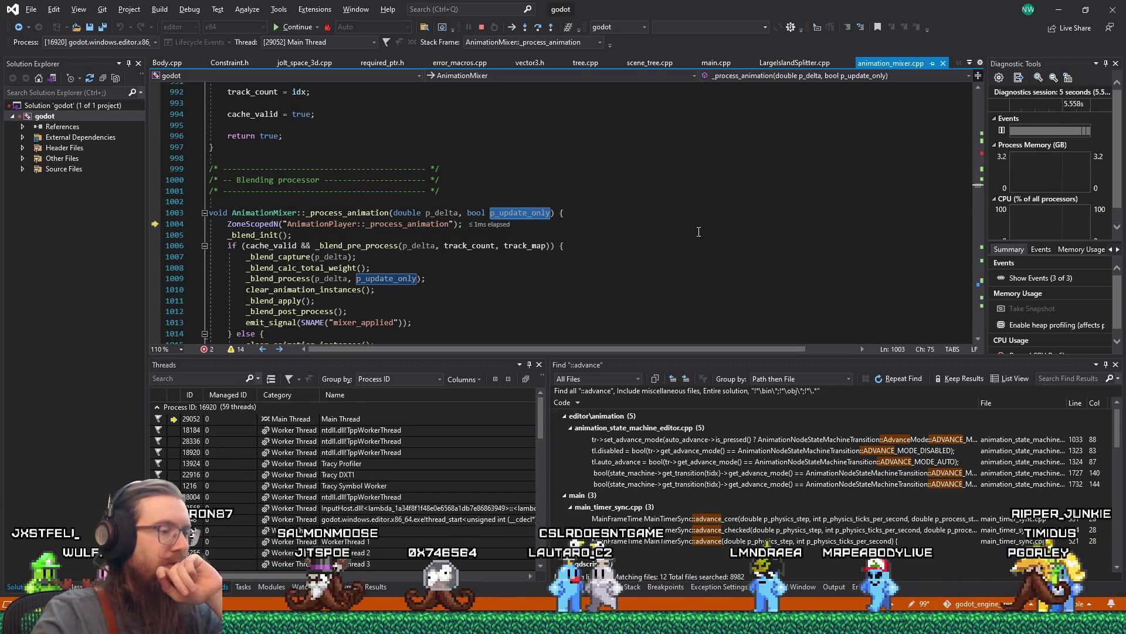
key("F10")
key("F10")
key("F10")
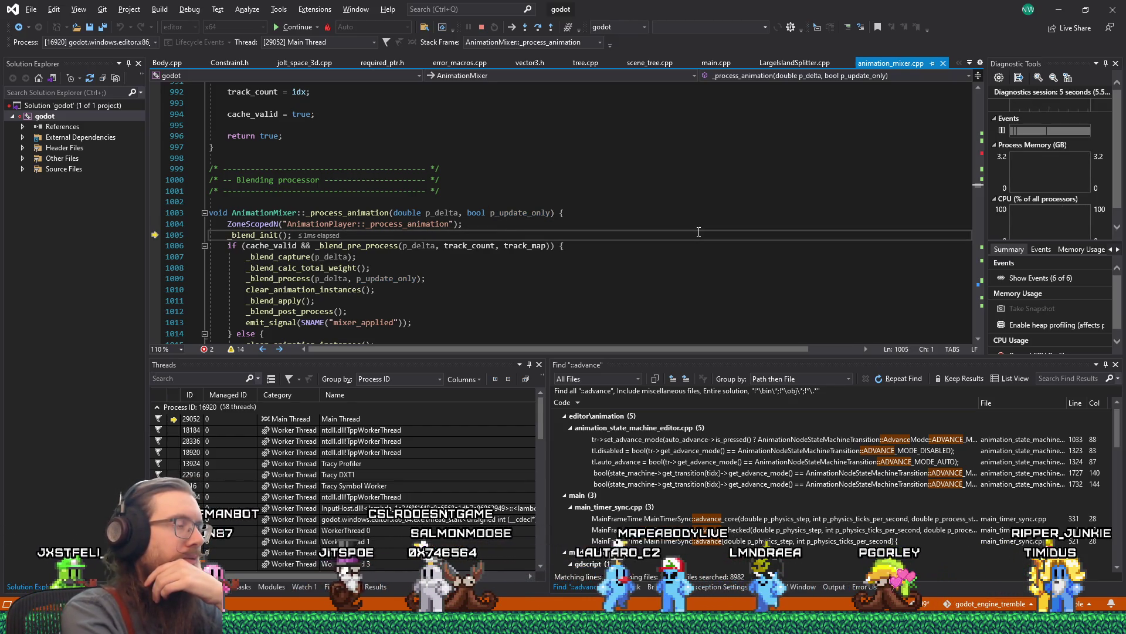
key("F11")
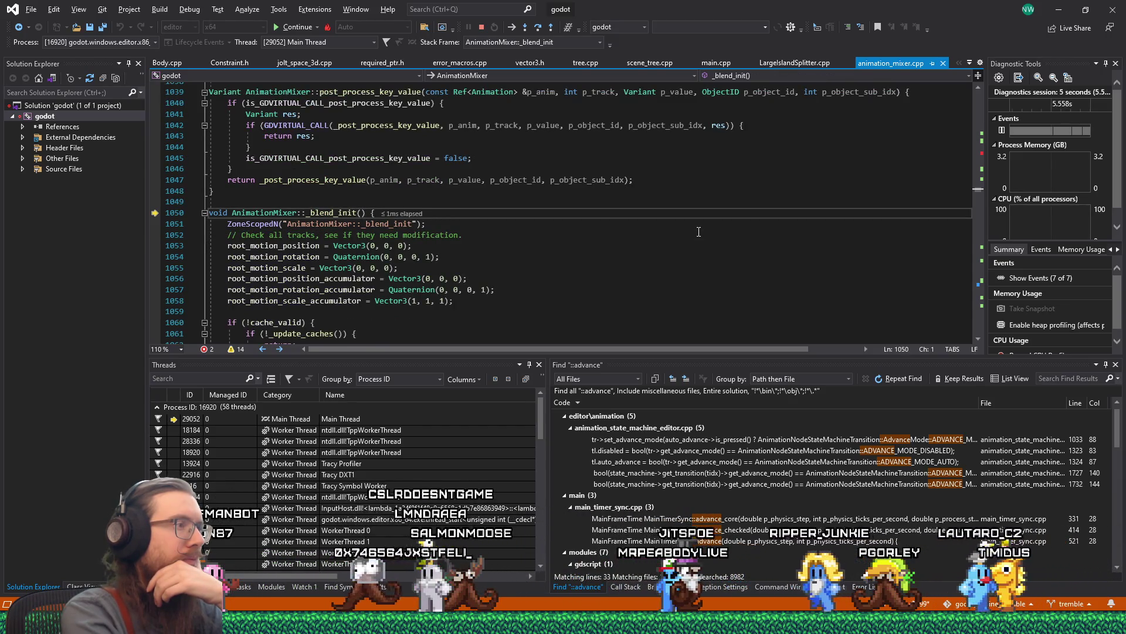
key("F10")
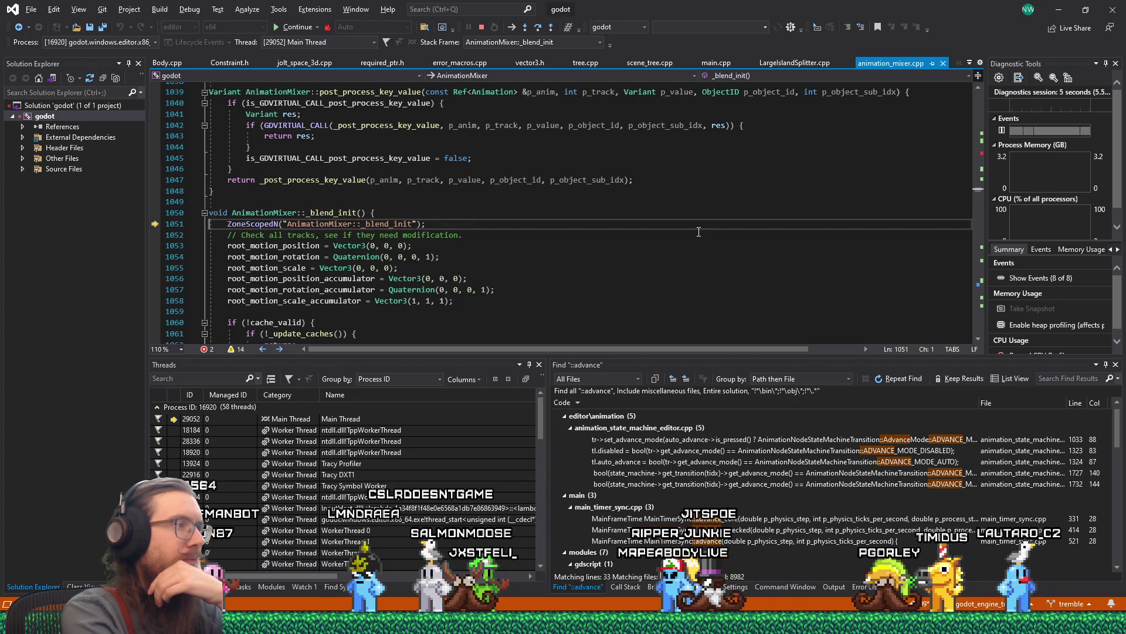
key("F11")
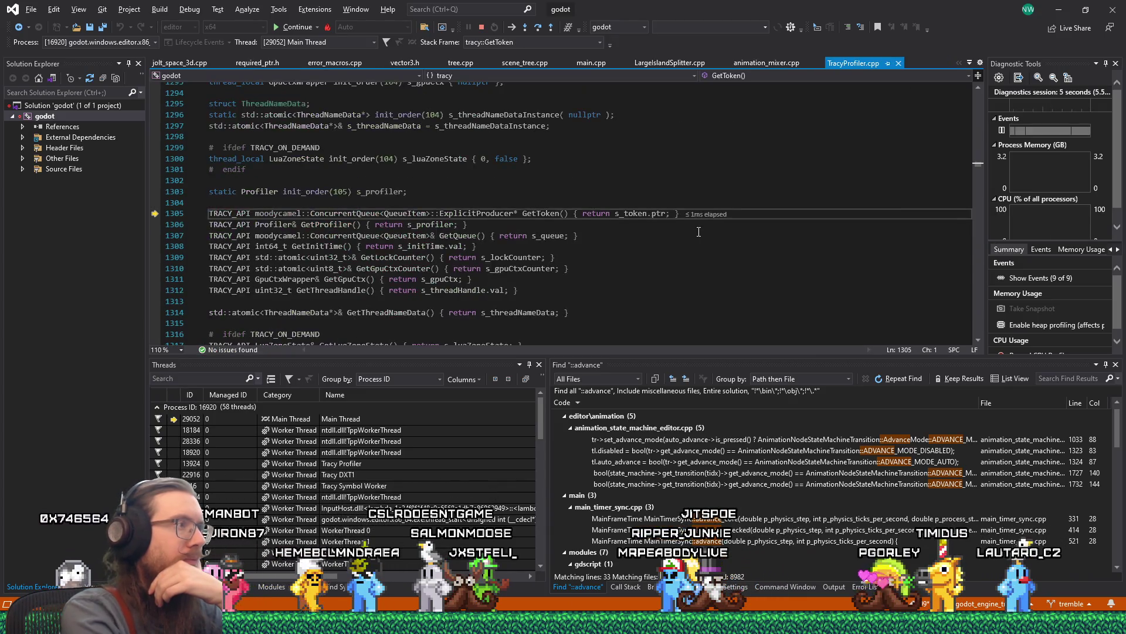
key("shift+F11")
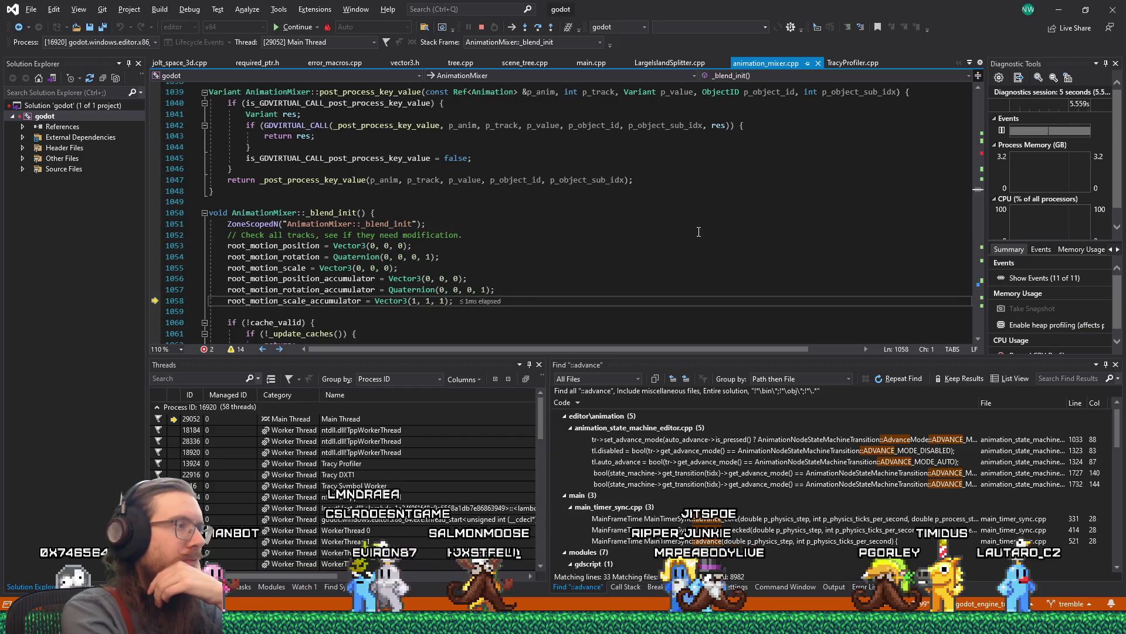
Step over the root motion and scale resets to the _update_caches check on line 1061.
key("F5")
key("F10")
key("F5")
key("F10")
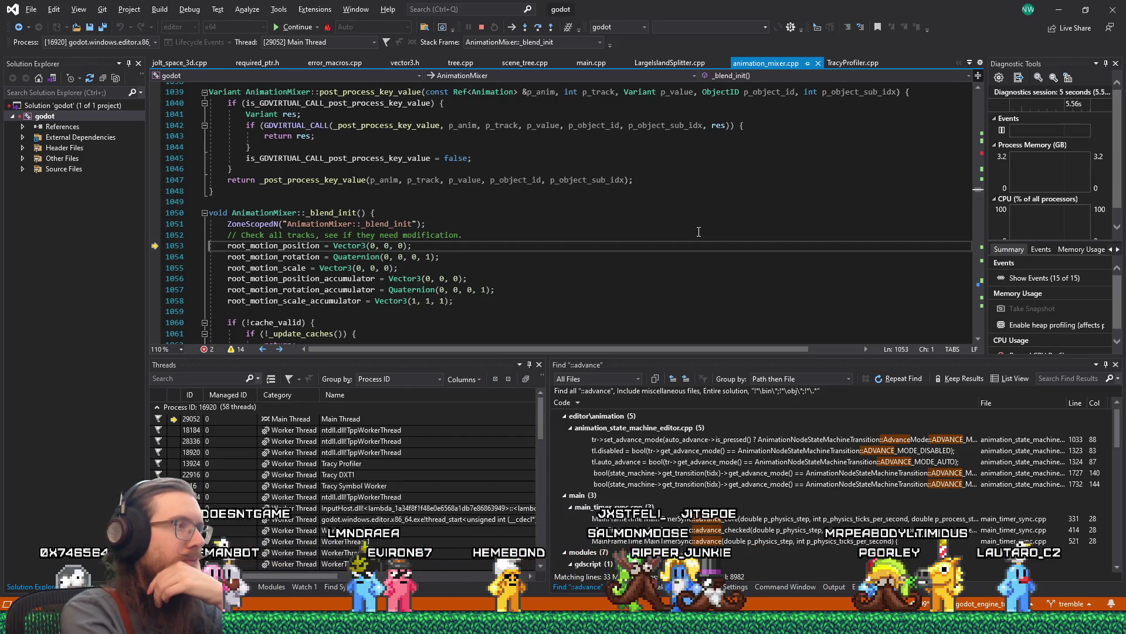
key("F10")
key("F10")
key("F10")
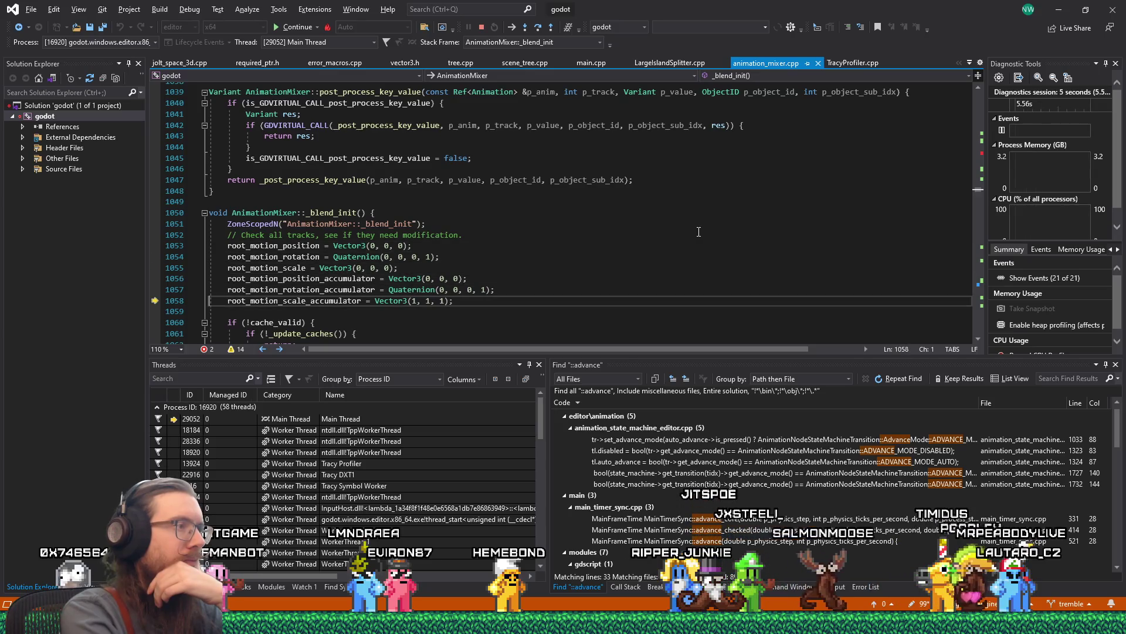
key("F10")
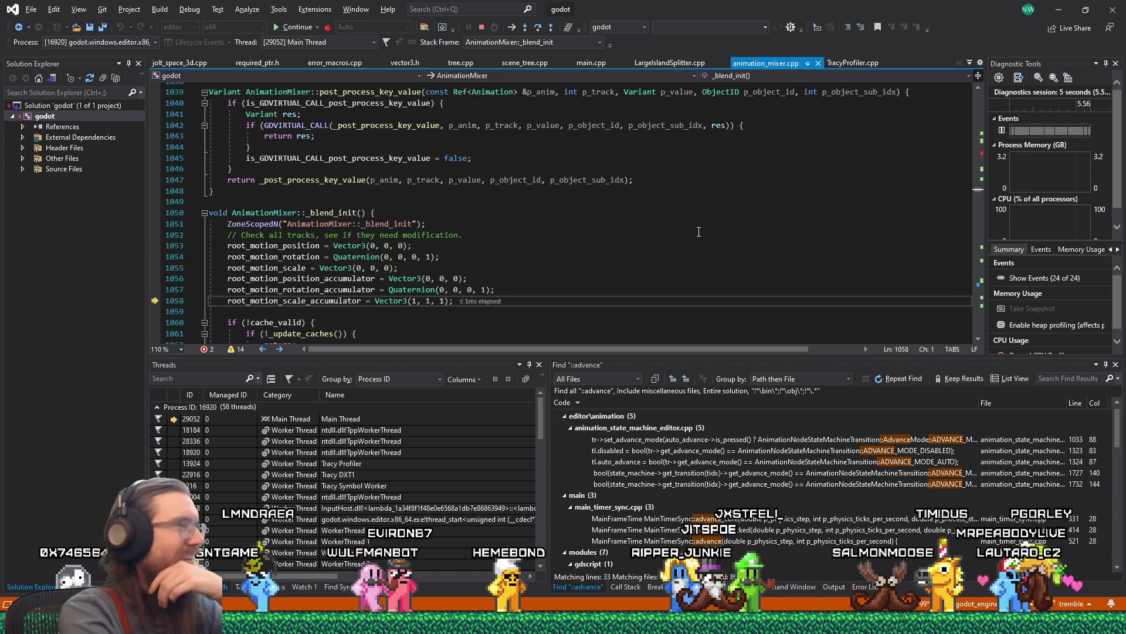
key("F10")
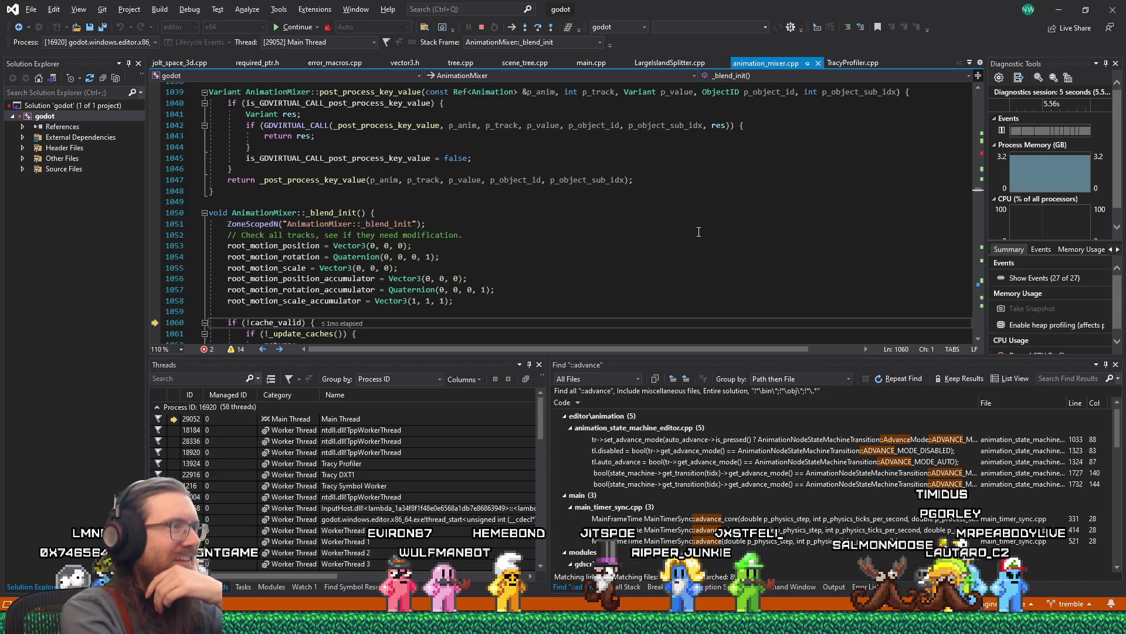
key("F10")
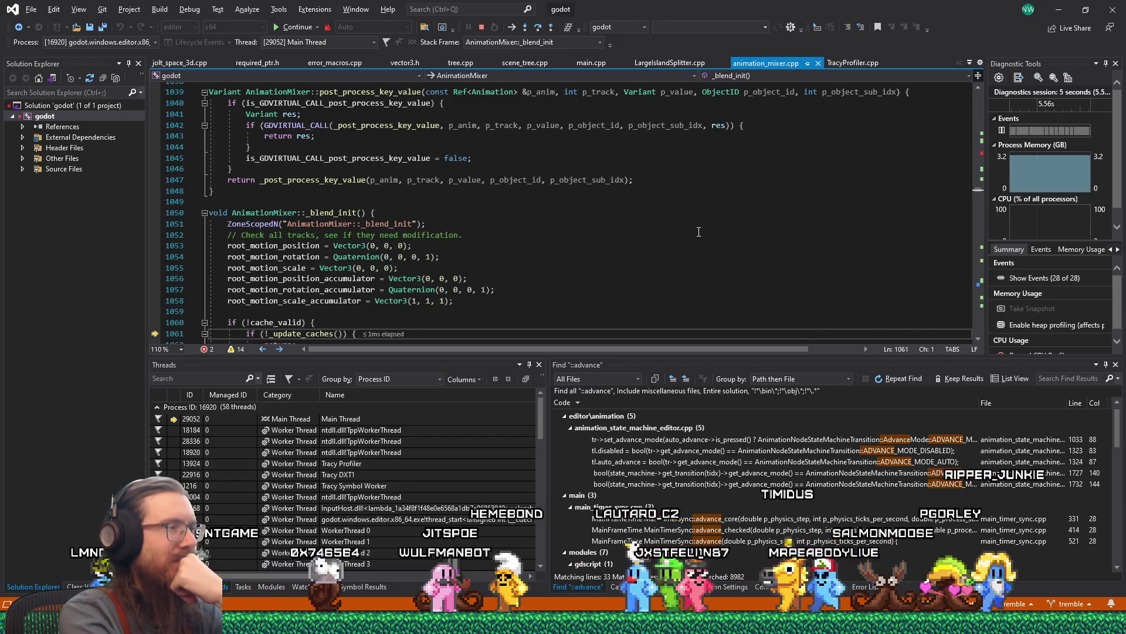
scroll(772, 206, "down", 3)
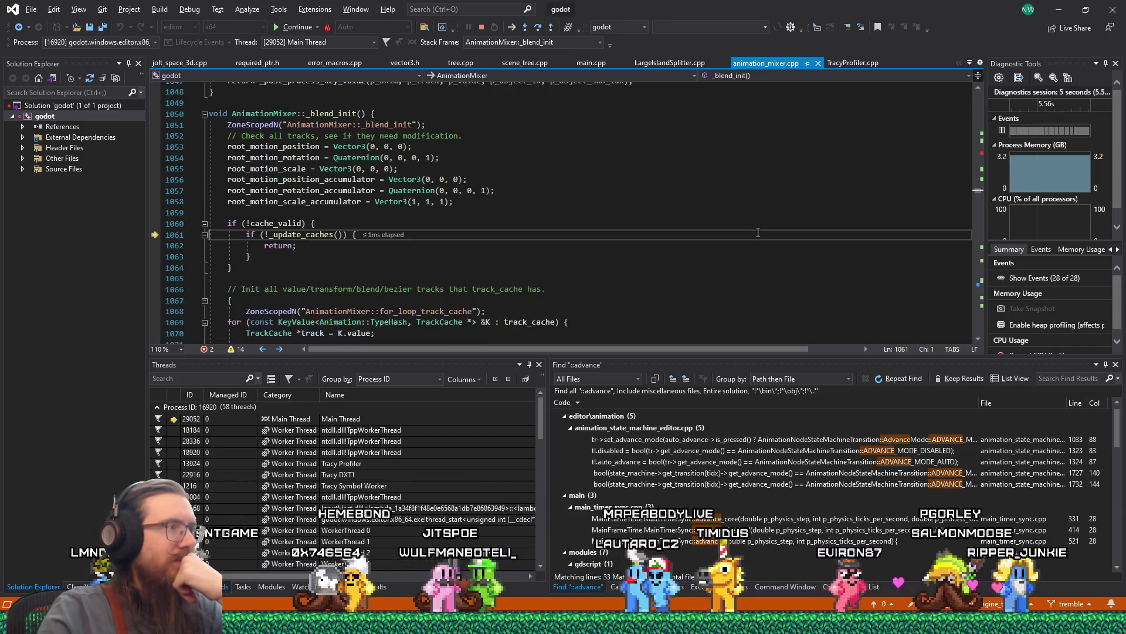
Step through _blend_init's track loop past the track type switch, root motion check and initial transforms.
scroll(766, 219, "down", 1)
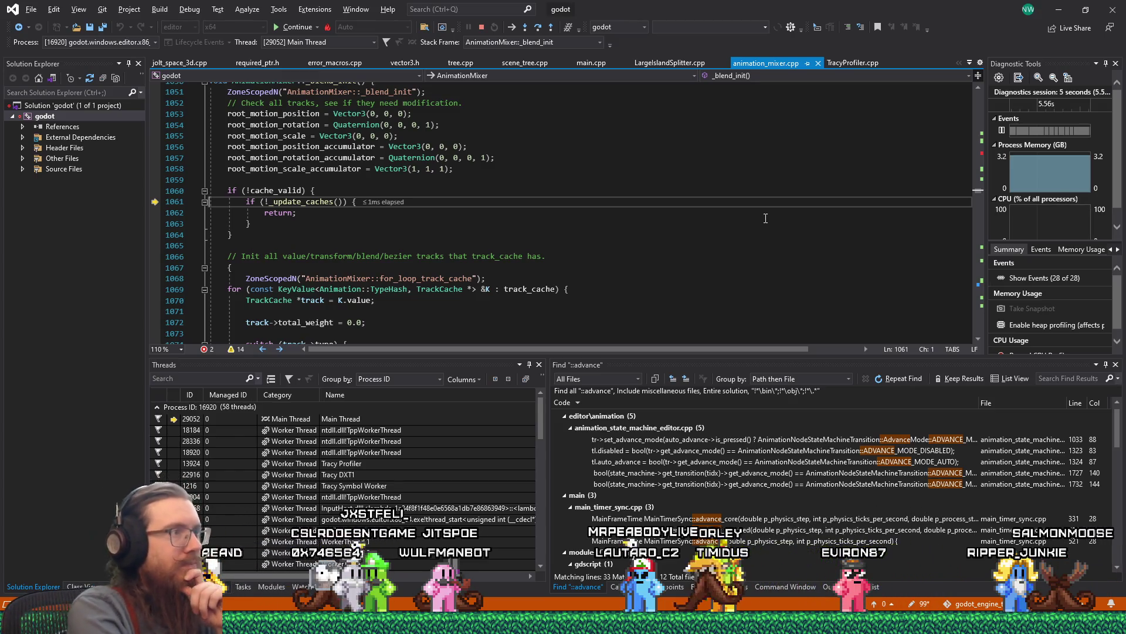
key("F10")
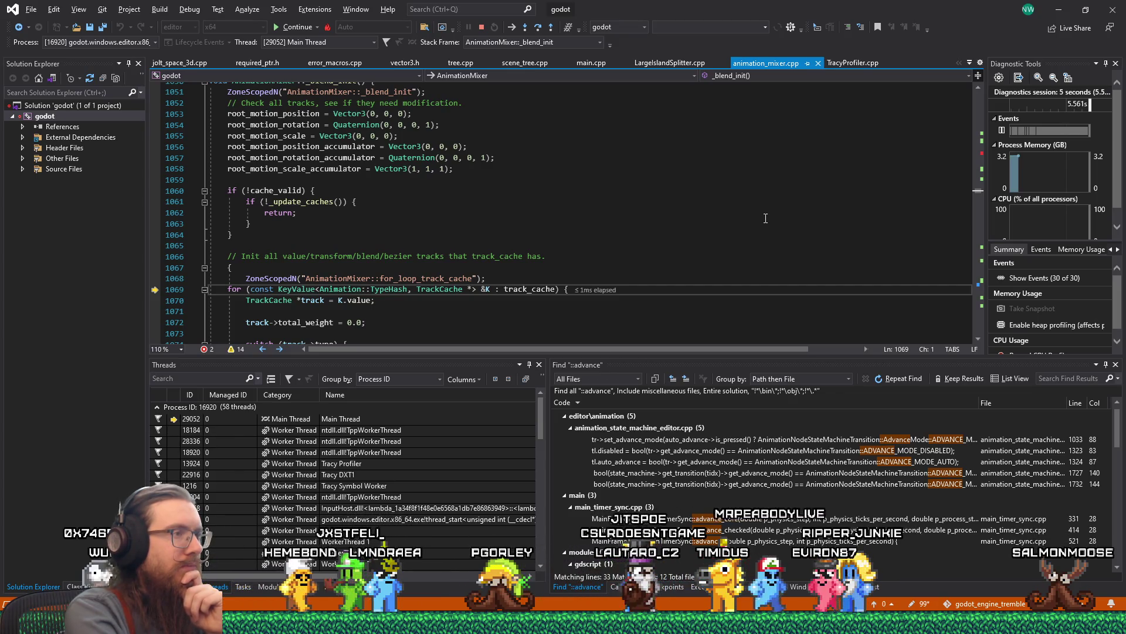
key("F10")
key("F10")
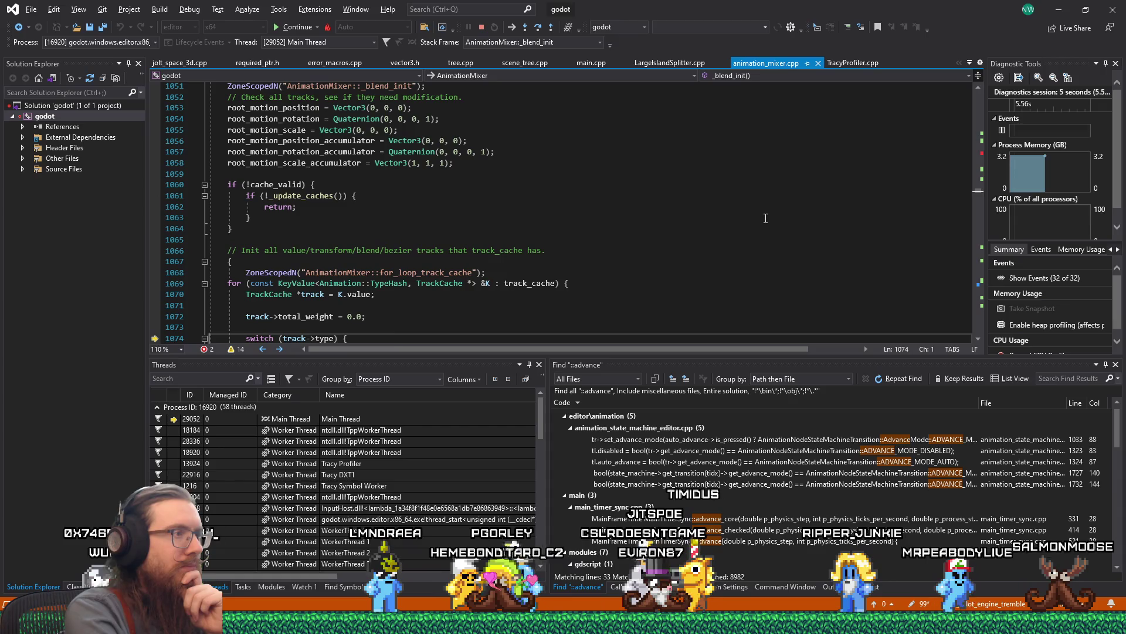
key("F10")
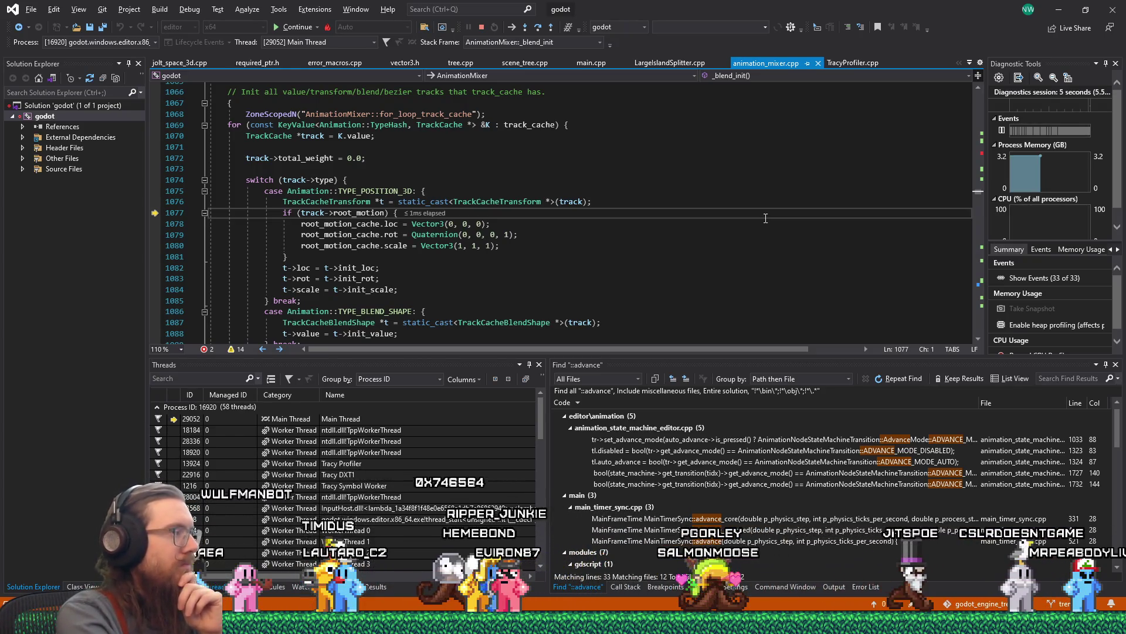
key("F10")
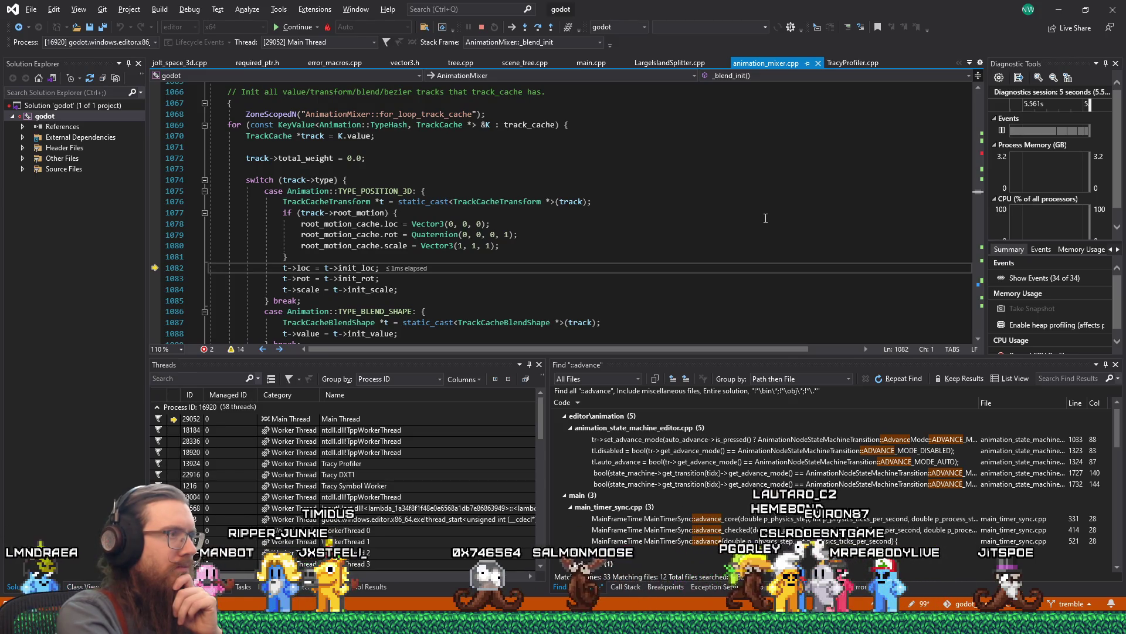
key("F10")
key("F10")
key("F10")
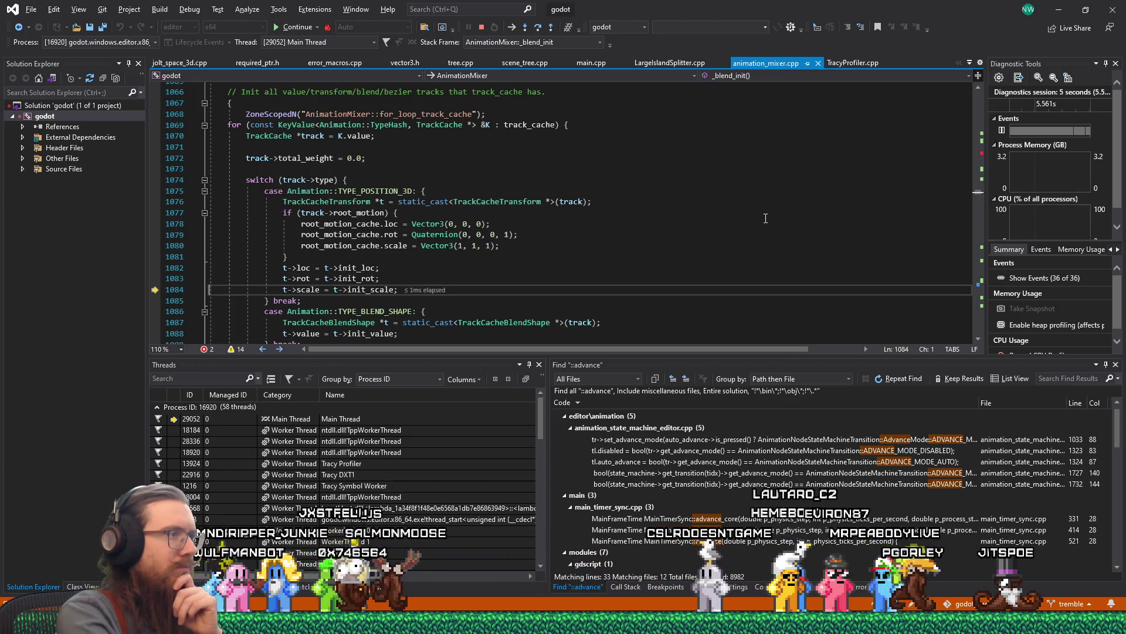
key("F10")
key("F10")
key("F10")
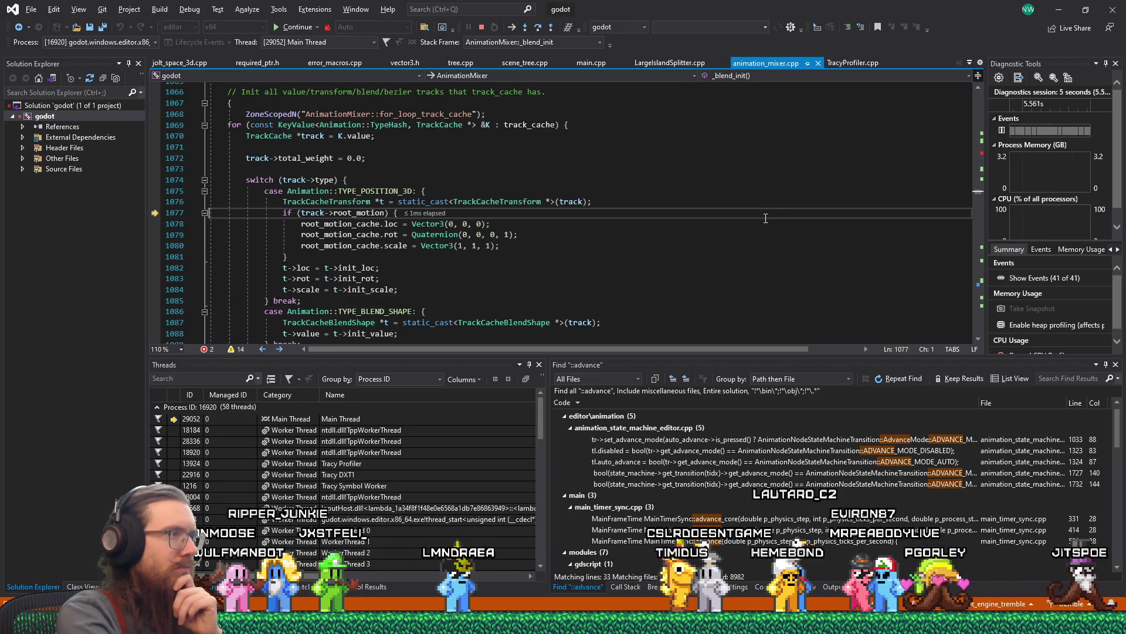
key("F10")
key("F10")
key("F10")
key("F10")
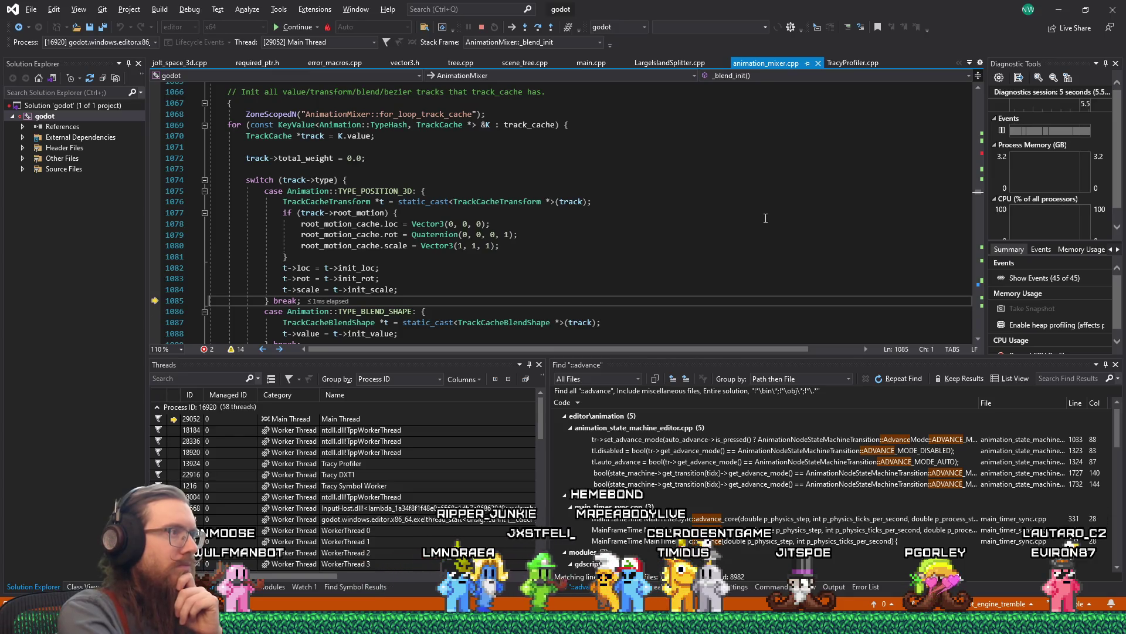
Return from _blend_init to _process_animation and step into AnimationPlayer::_blend_pre_process at line 305.
scroll(550, 244, "down", 9)
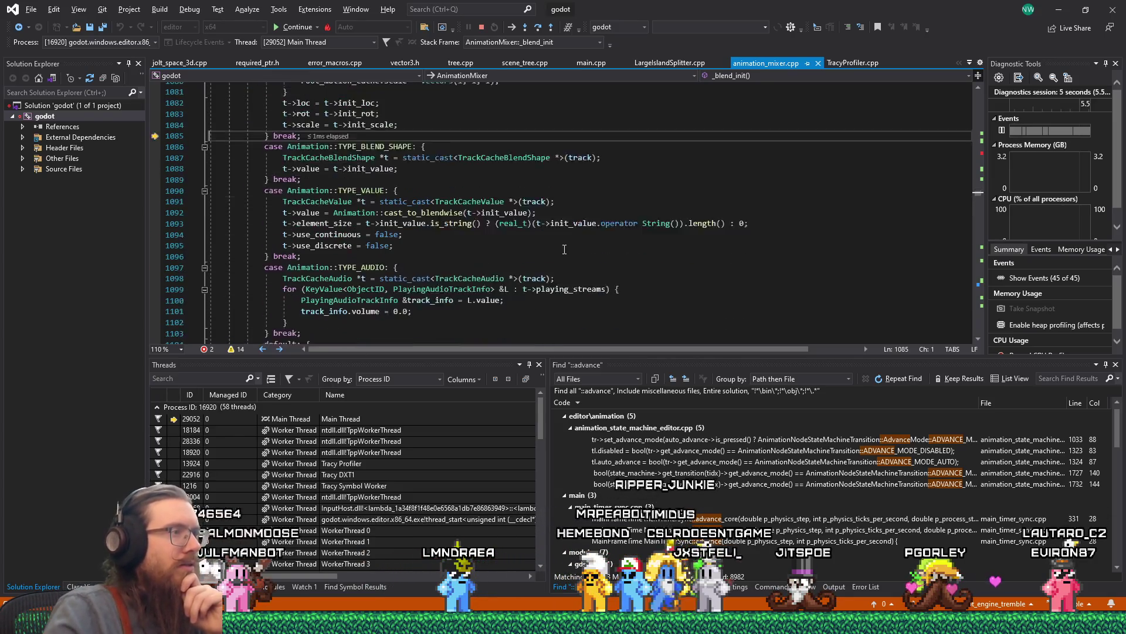
scroll(550, 245, "up", 11)
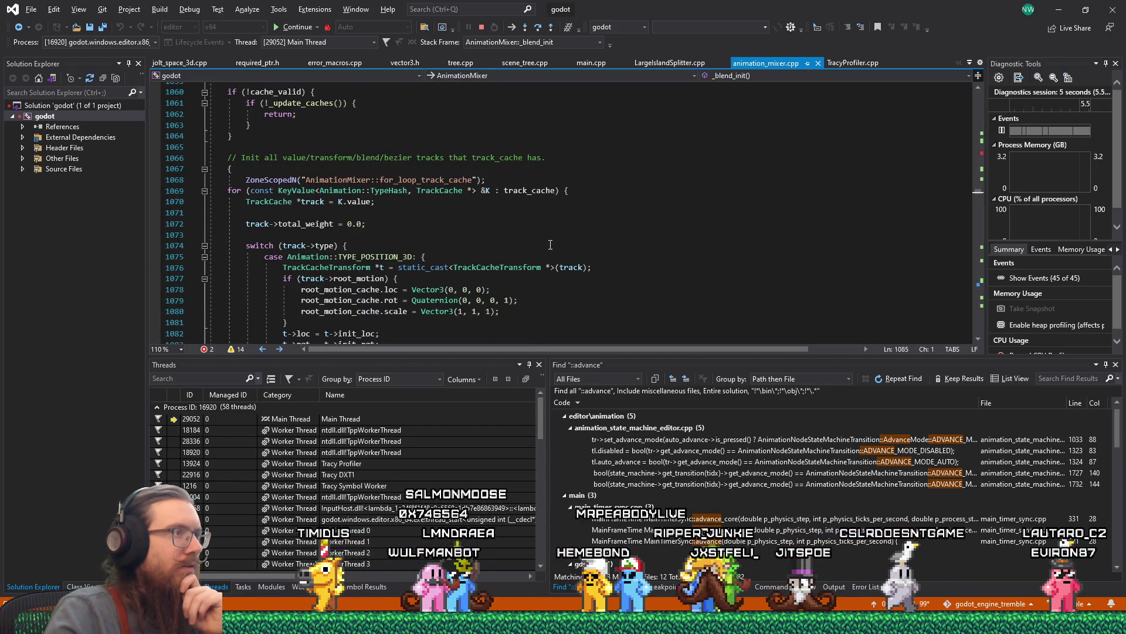
scroll(588, 233, "down", 9)
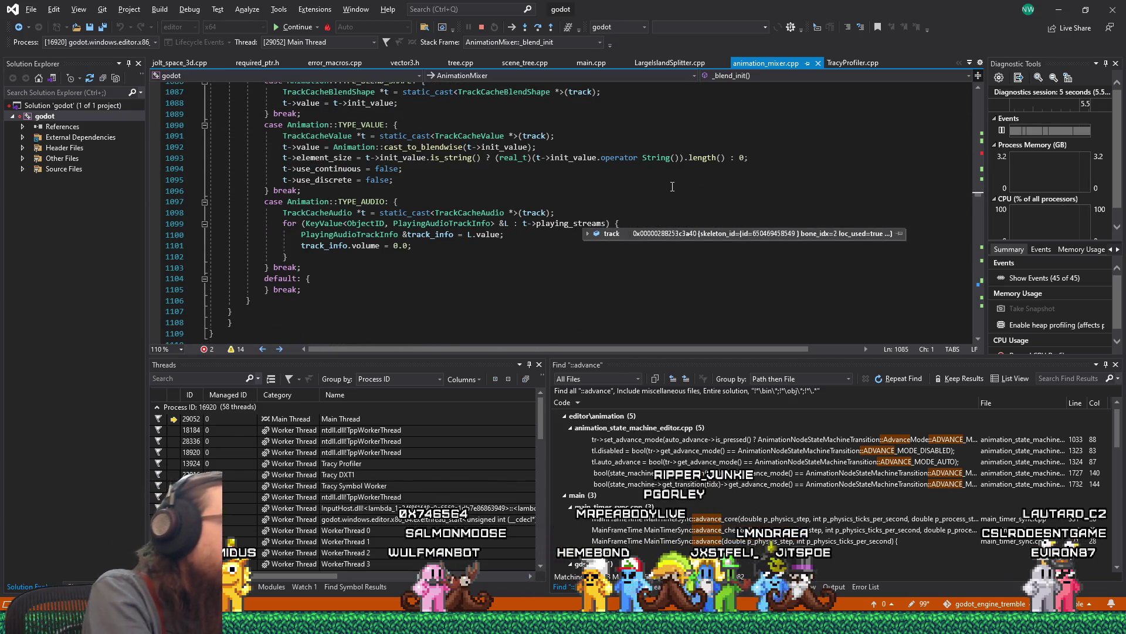
key("shift+F11")
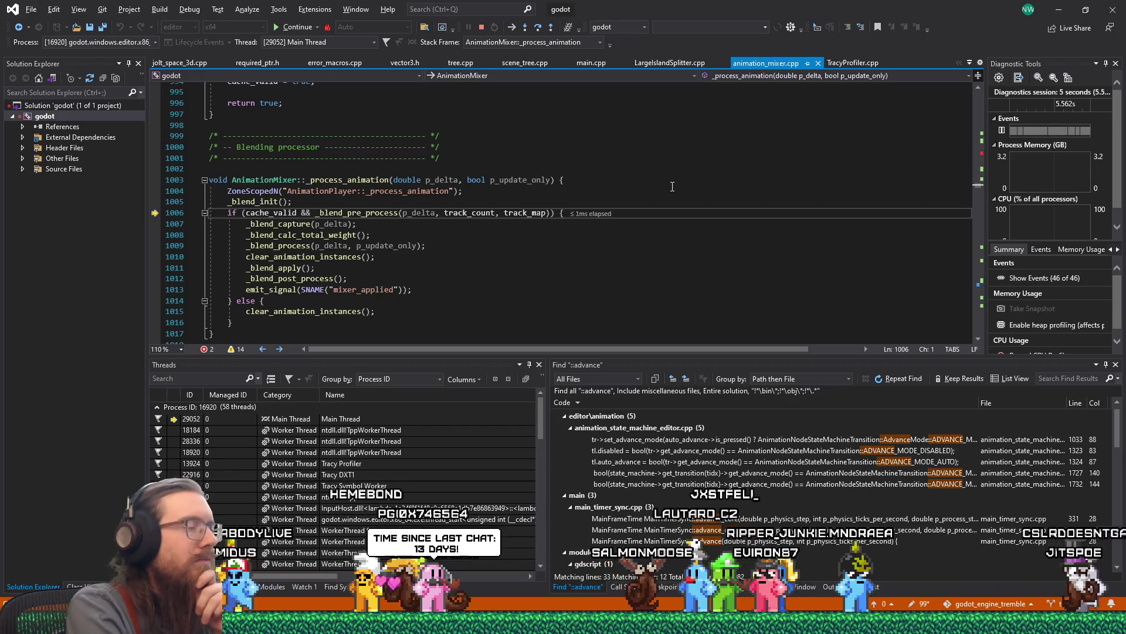
key("F11")
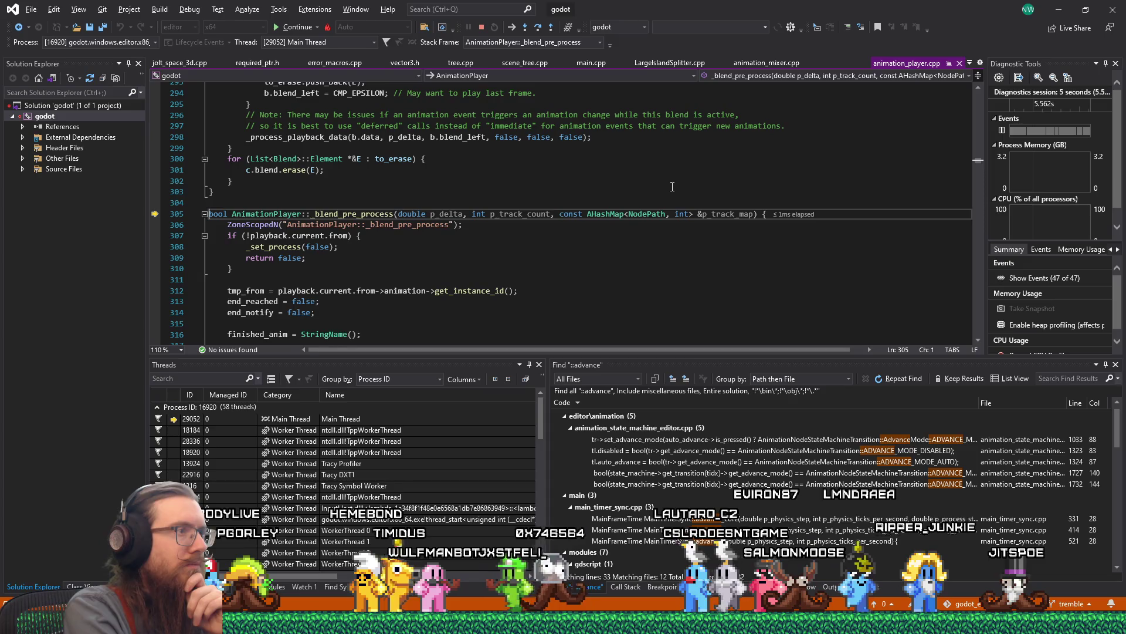
Step through _blend_pre_process past the playback check, tmp_from, end_reached reset and started flag.
key("F10")
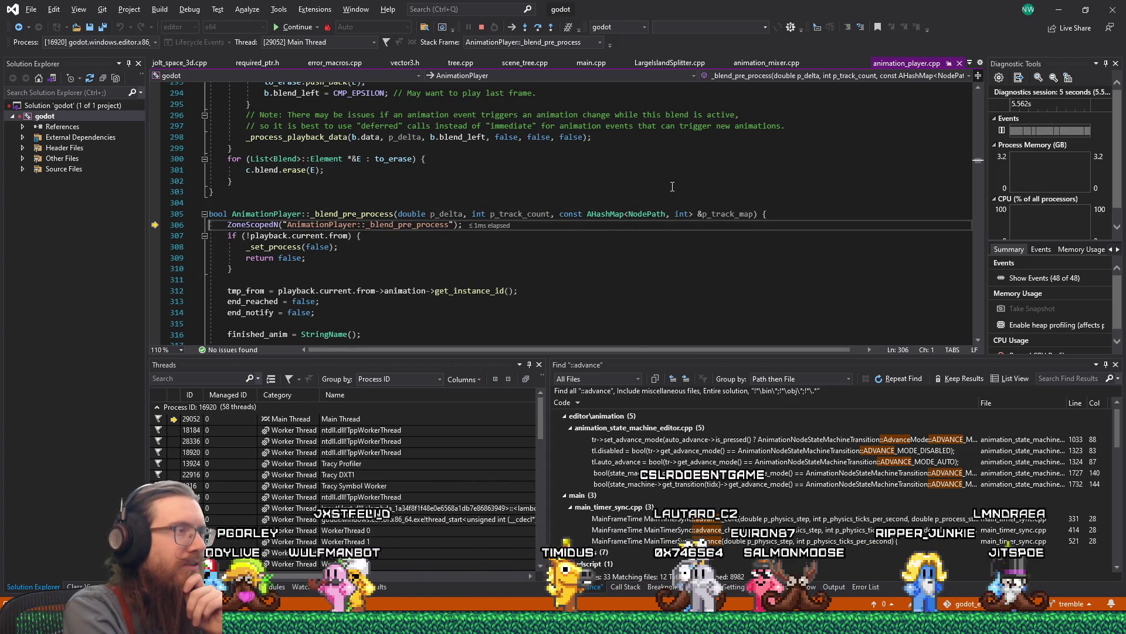
key("F10")
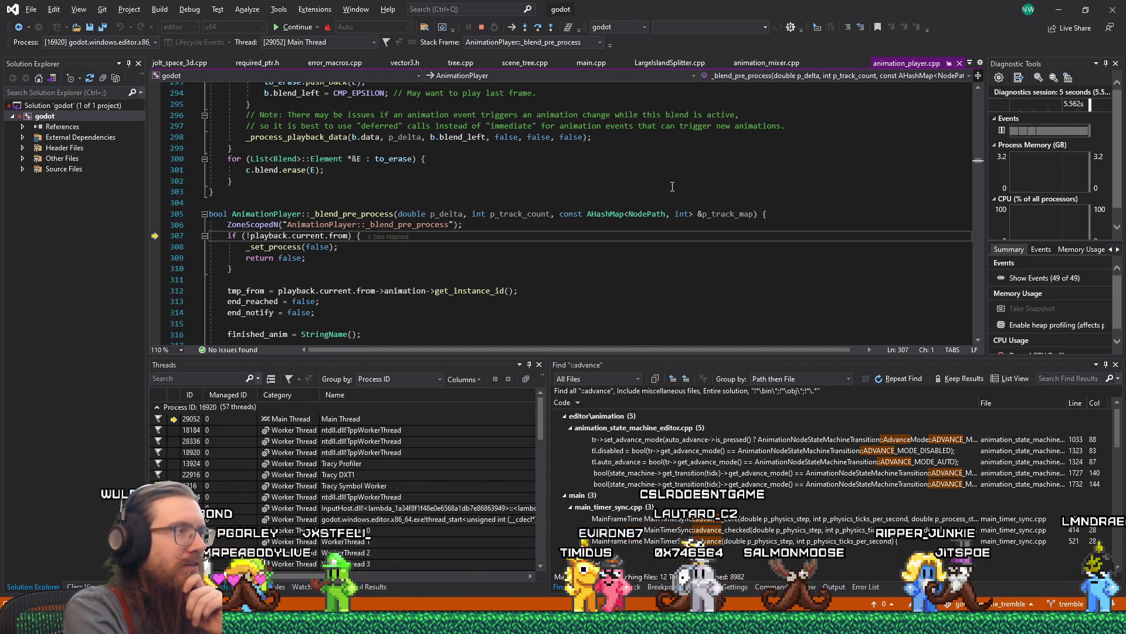
key("F10")
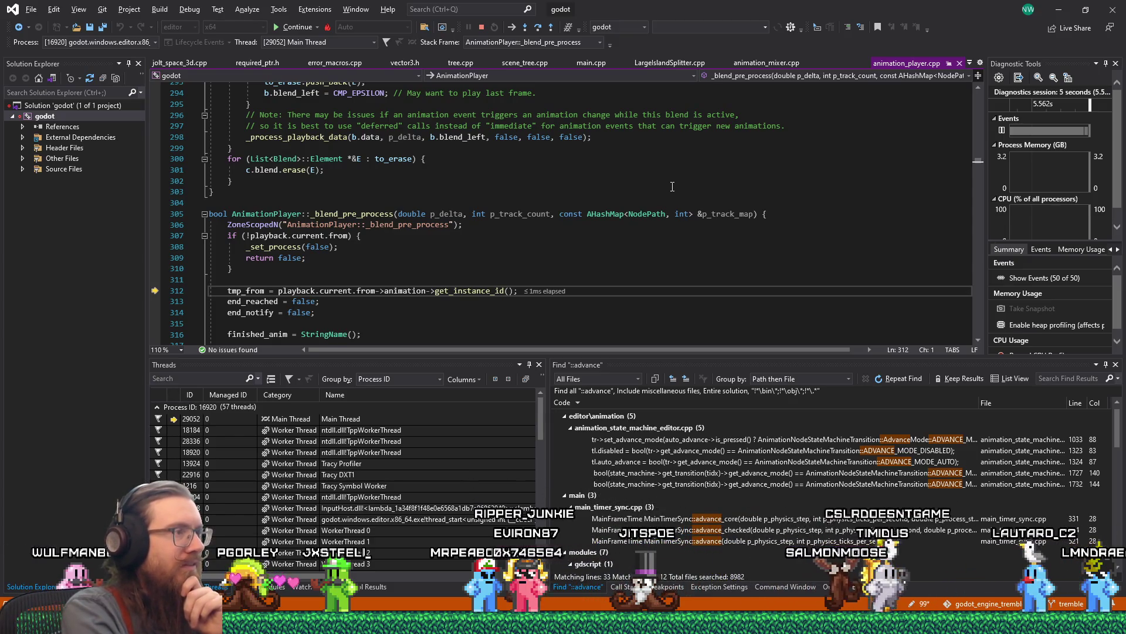
key("F10")
key("F10")
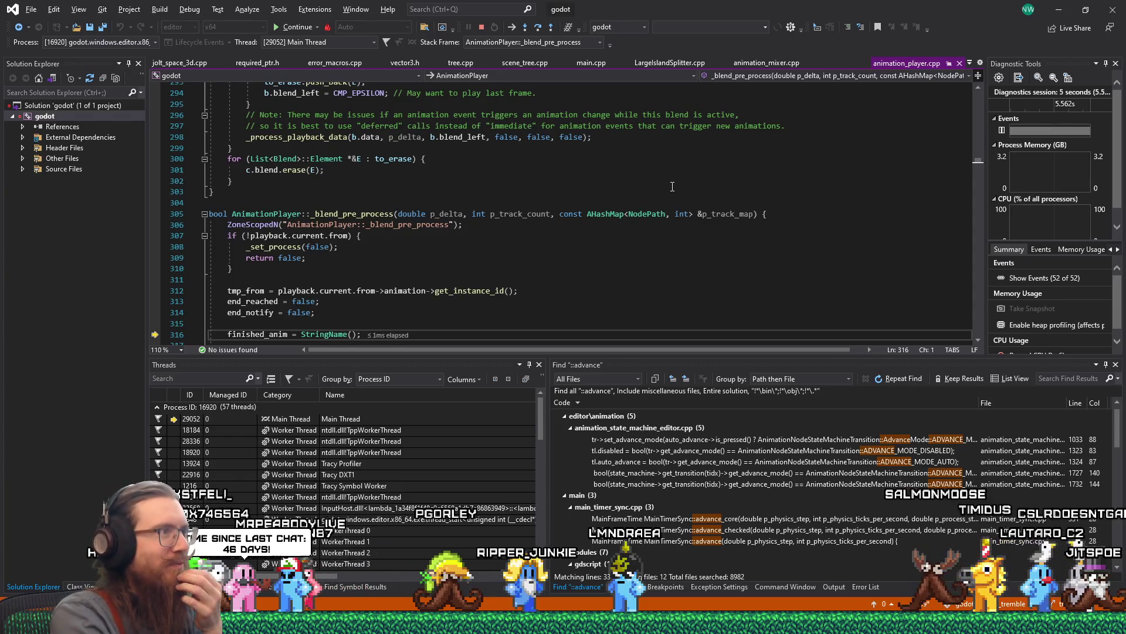
key("F10")
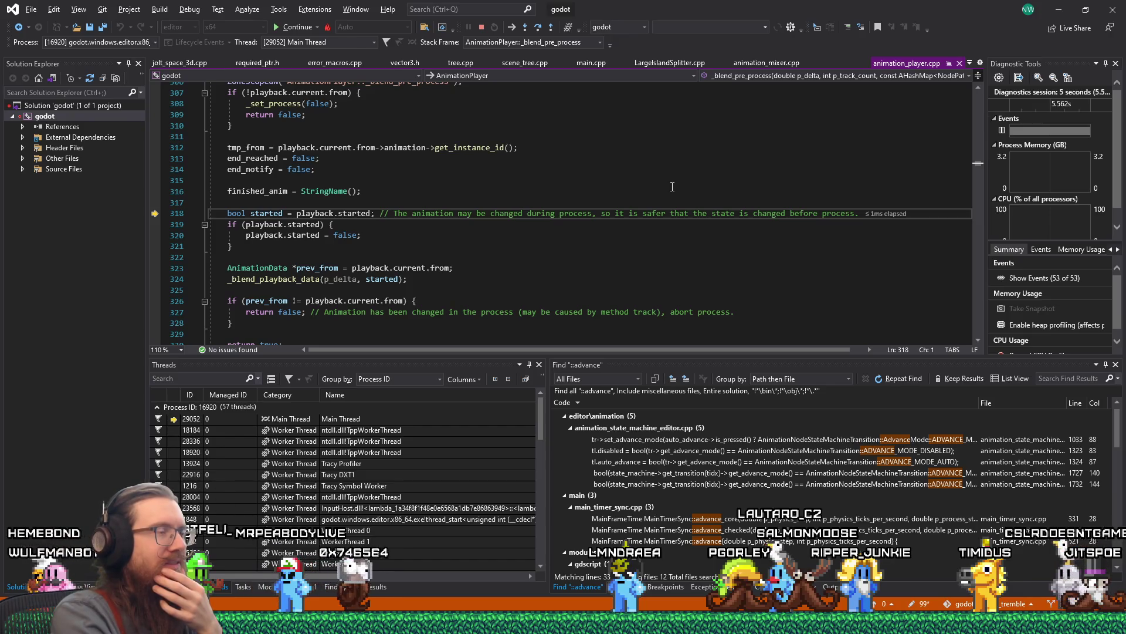
key("F10")
key("F10")
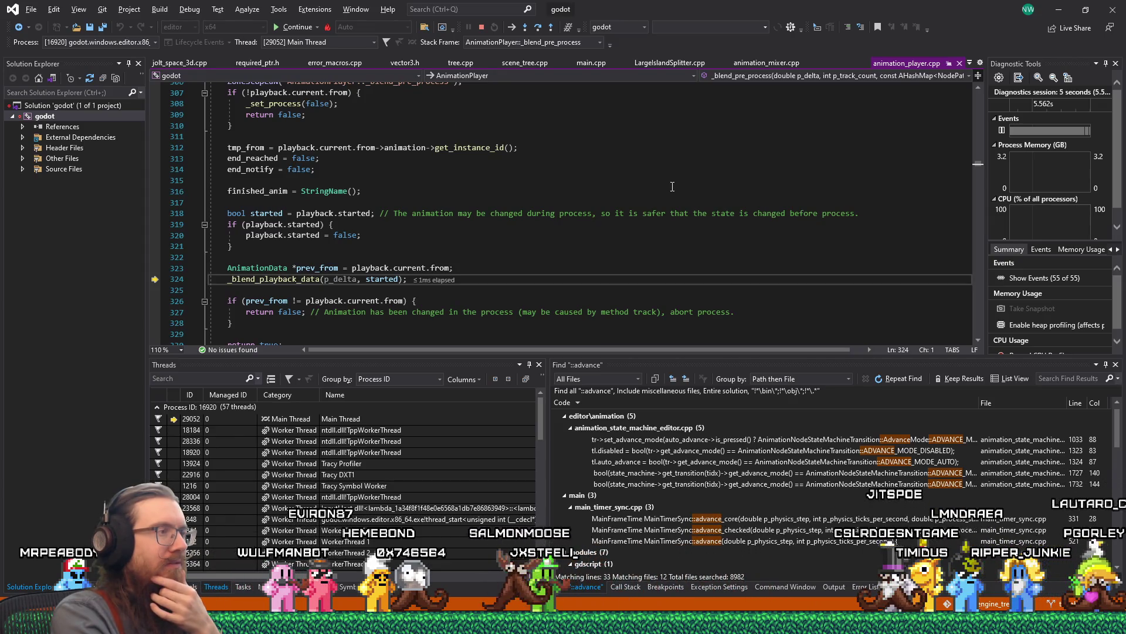
Step over _blend_playback_data to _blend_pre_process's return true at line 330, then head back to the caller.
key("F10")
key("F10")
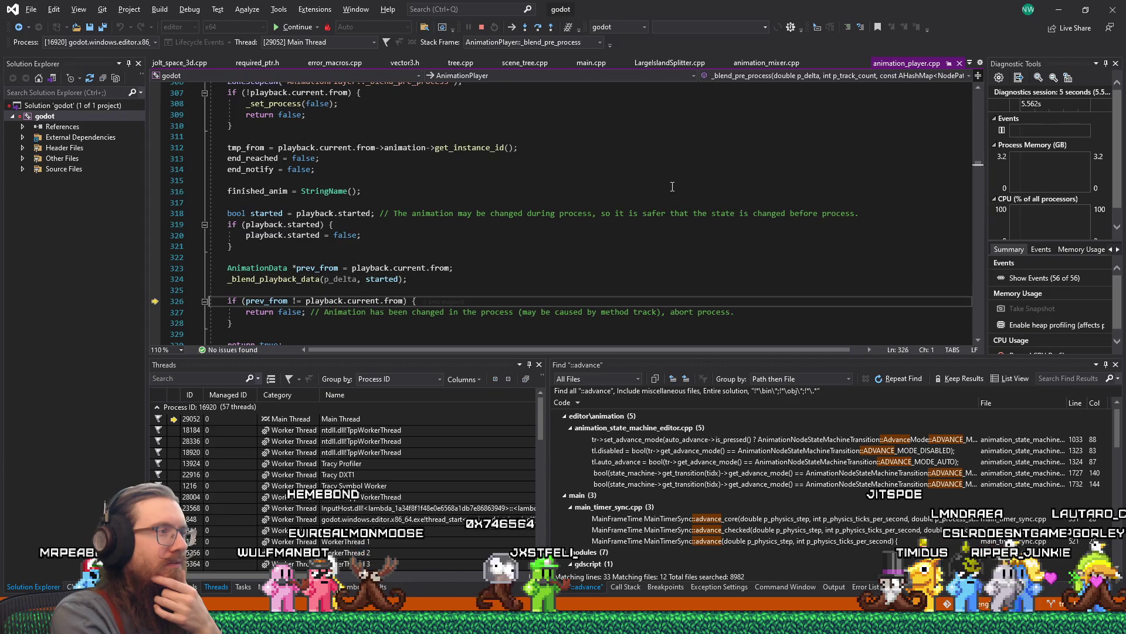
key("F10")
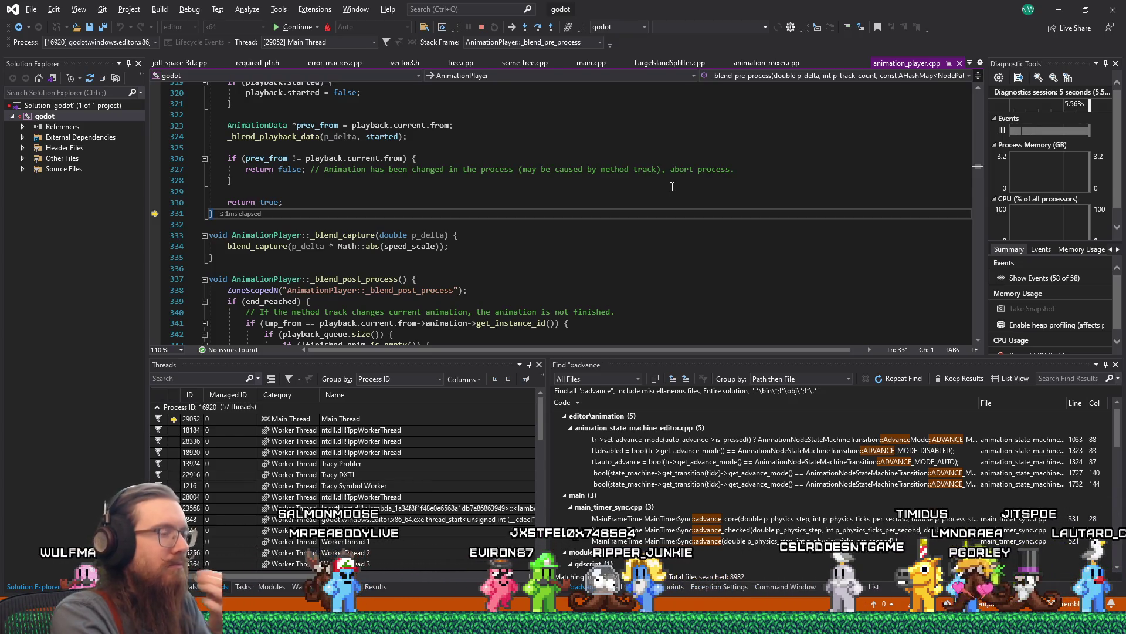
key("alt+bracketleft")
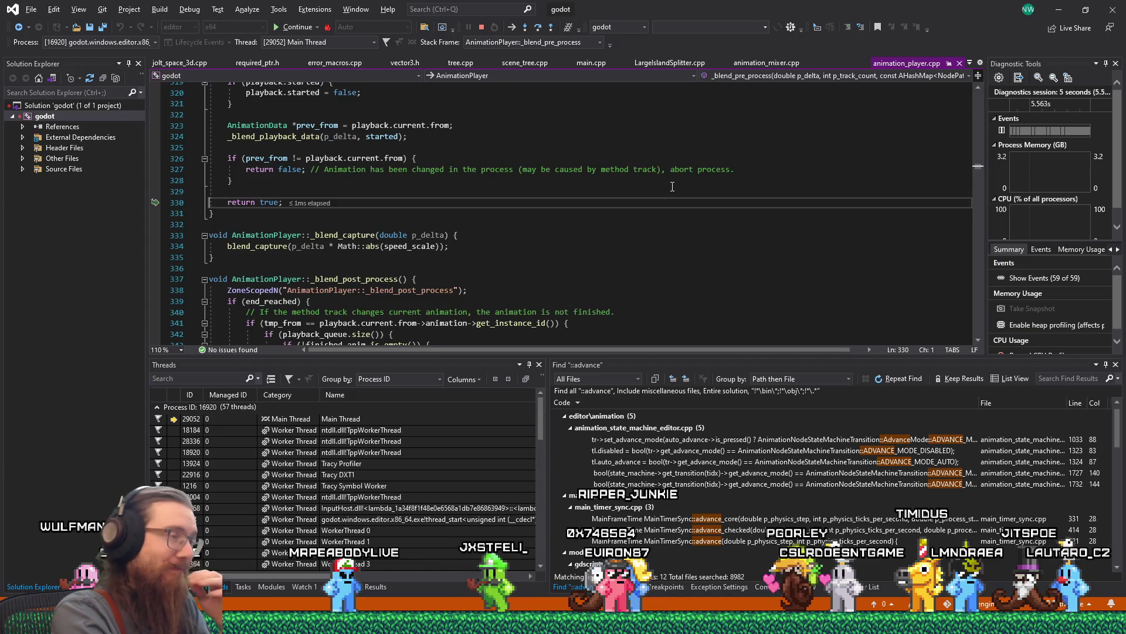
key("F10")
key("F10")
key("F10")
key("F10")
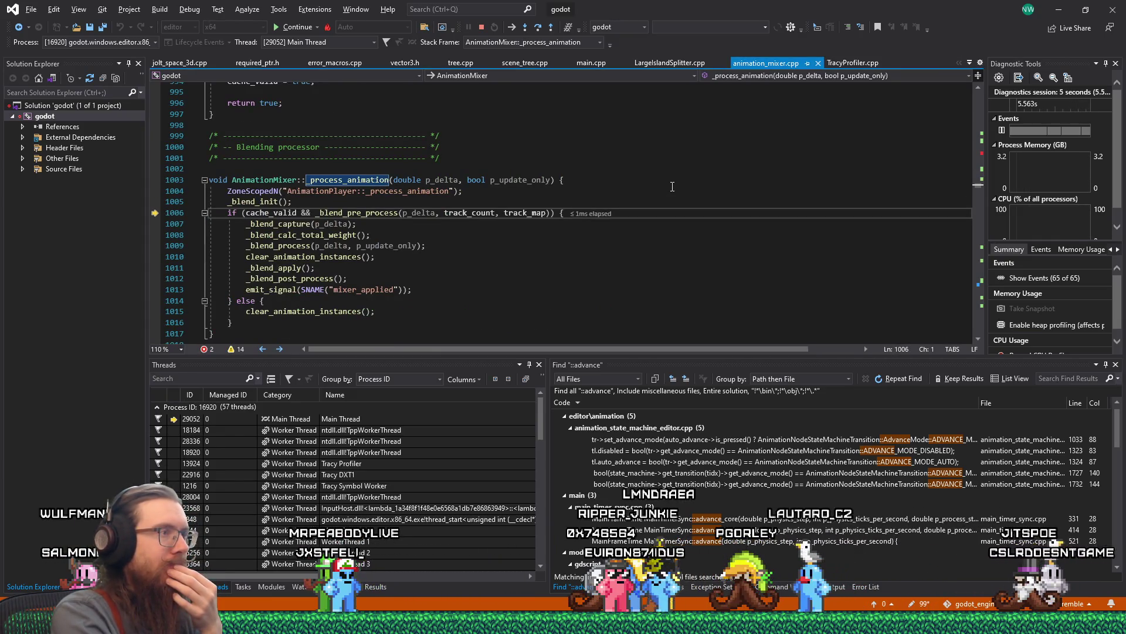
Step into AnimationPlayer::_blend_capture and on into Math::abs at line 334, triggering a fabs.cpp source prompt.
key("F10")
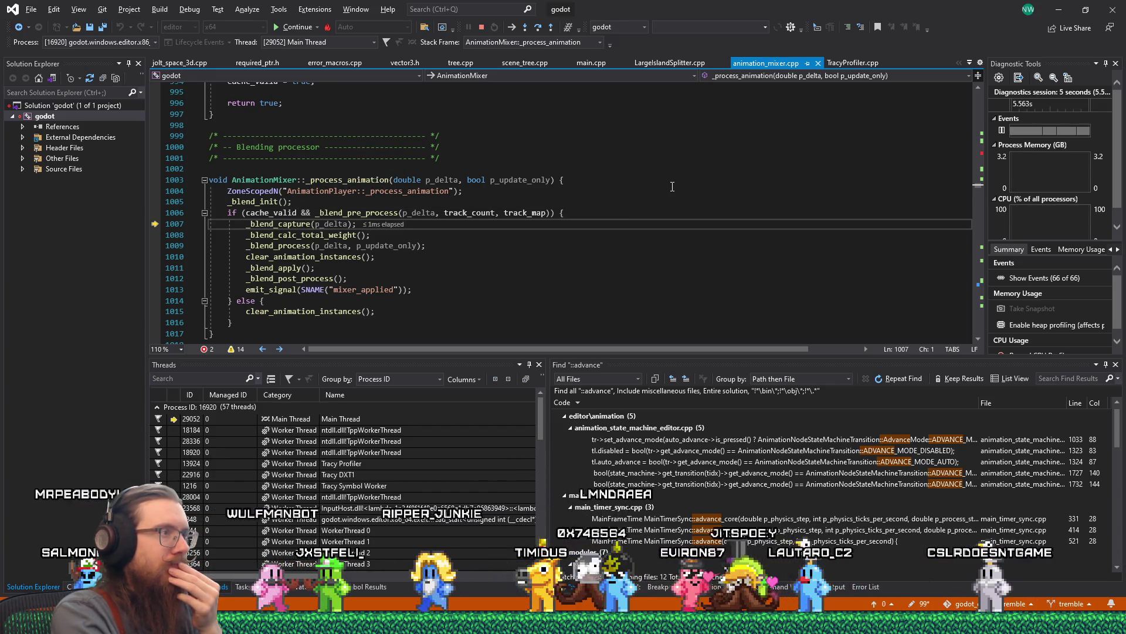
key("F11")
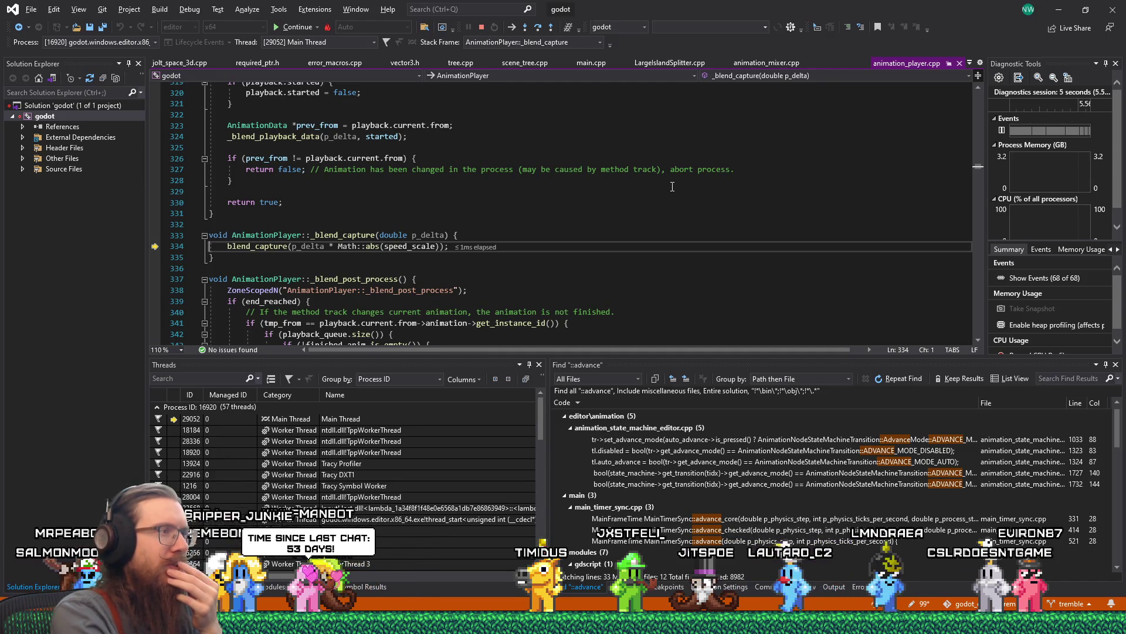
key("F11")
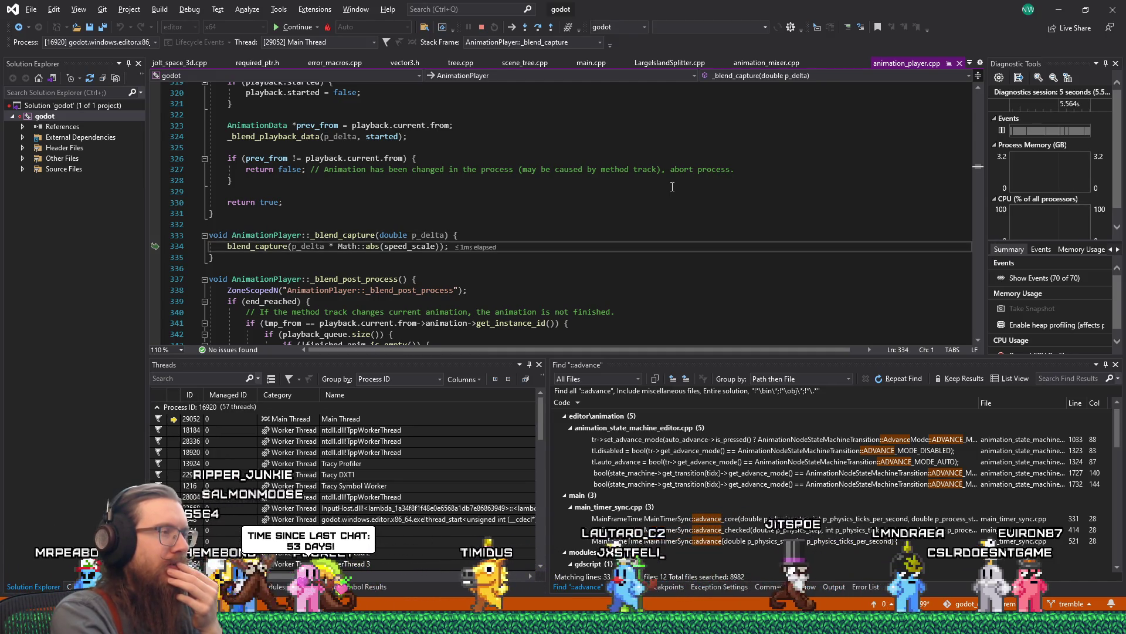
key("F11")
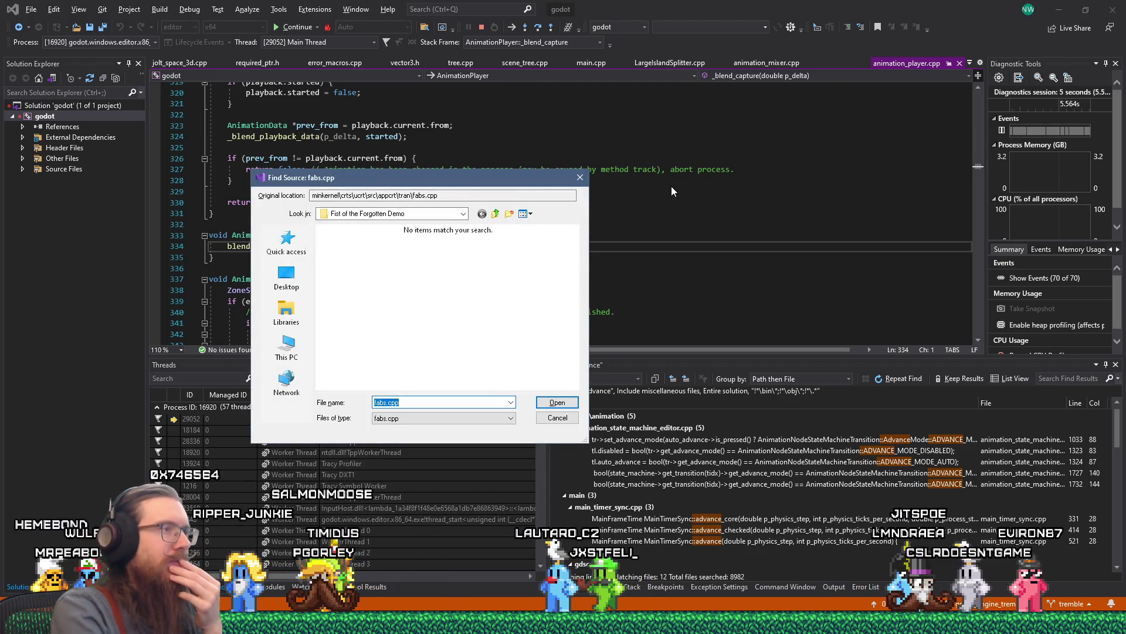
Dismiss the fabs.cpp Find Source prompt and its tab, then step into AnimationMixer::blend_capture at line 1123.
left_click(557, 418)
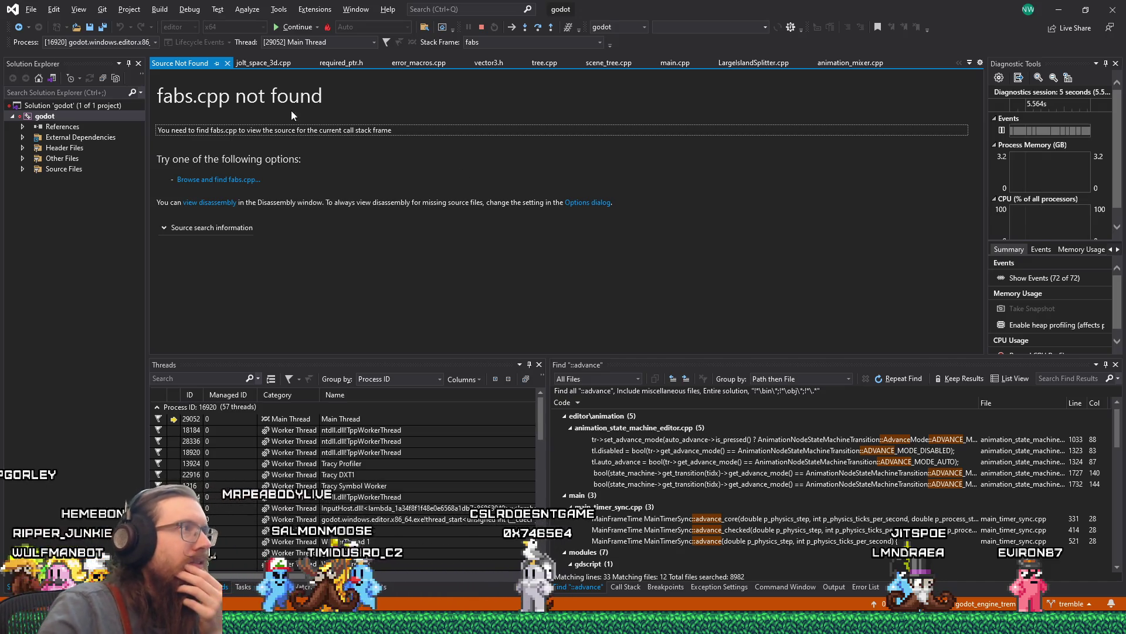
left_click(227, 63)
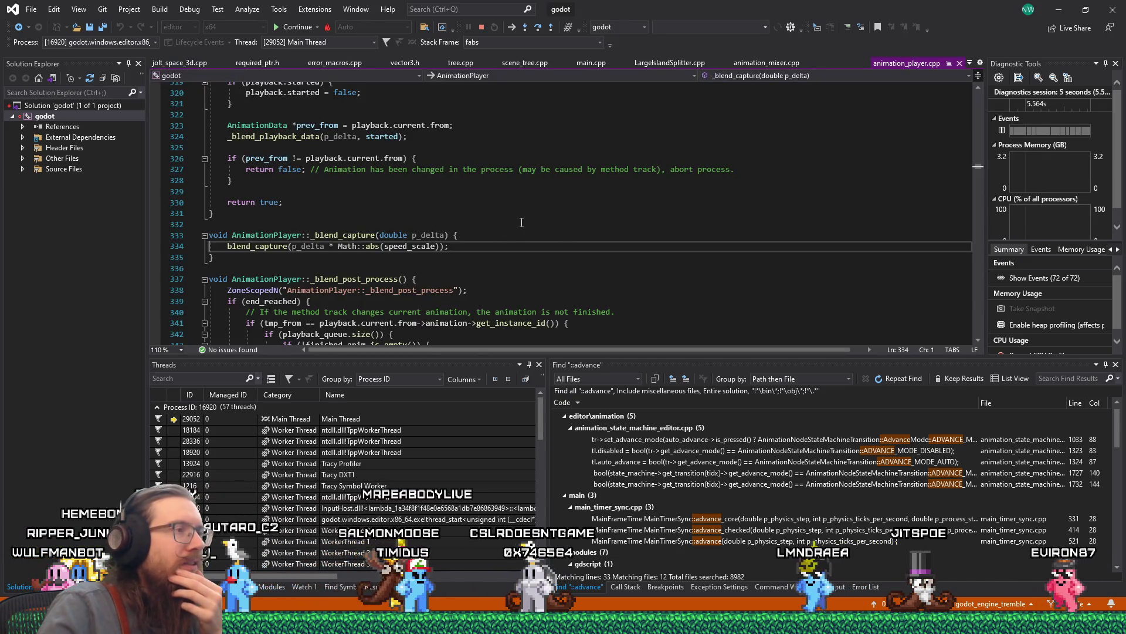
left_click(564, 247)
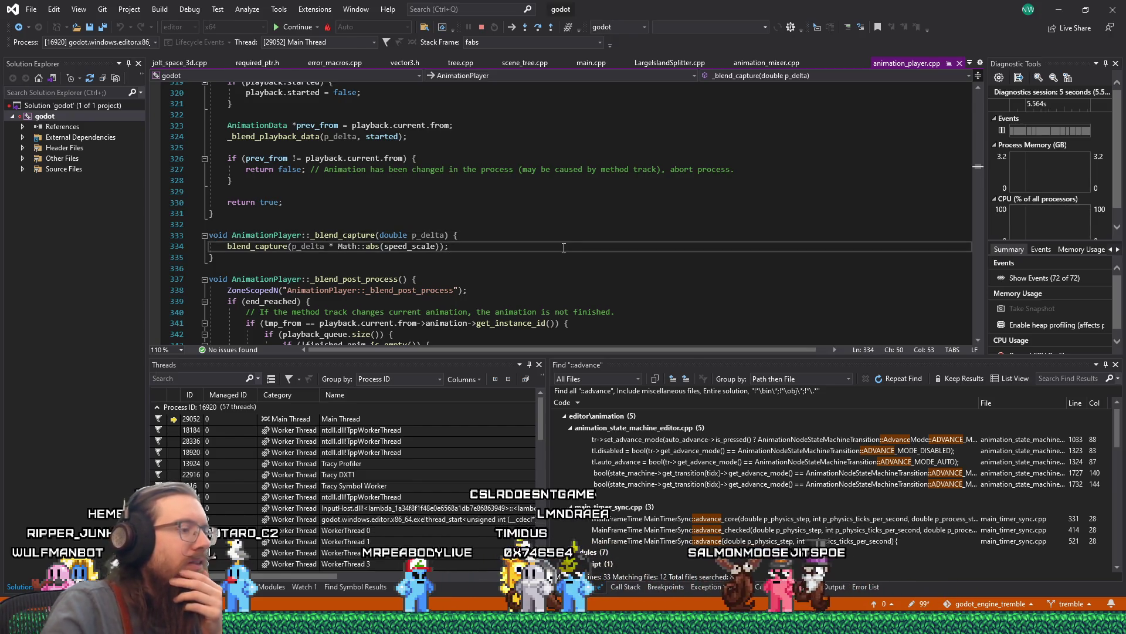
key("F11")
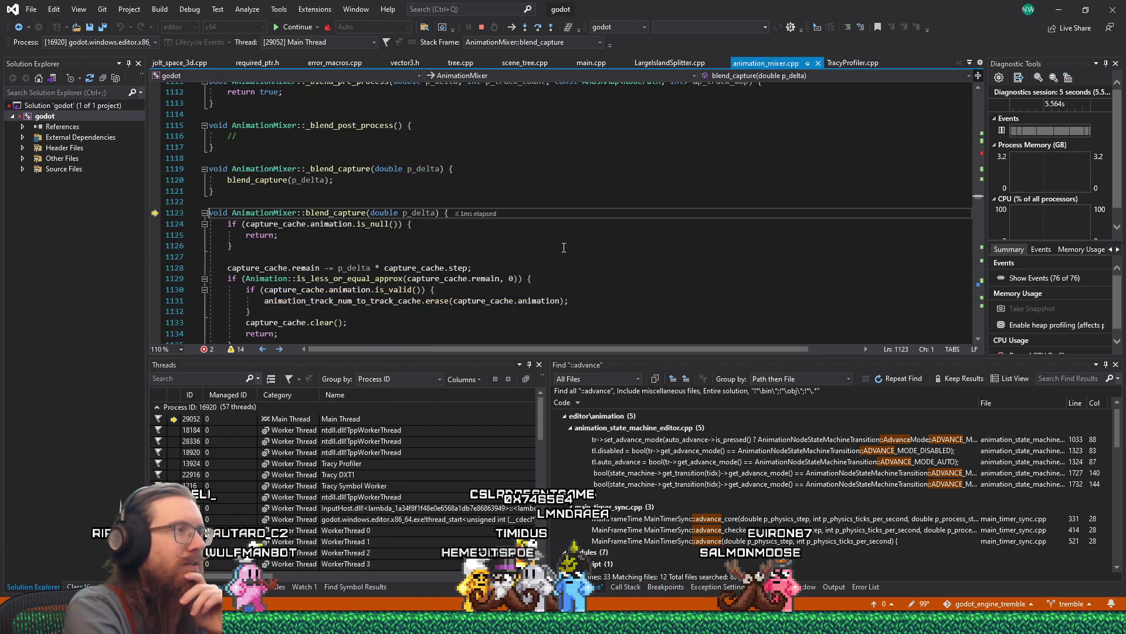
Step over blend_capture's null animation check to its end at line 1157.
key("F10")
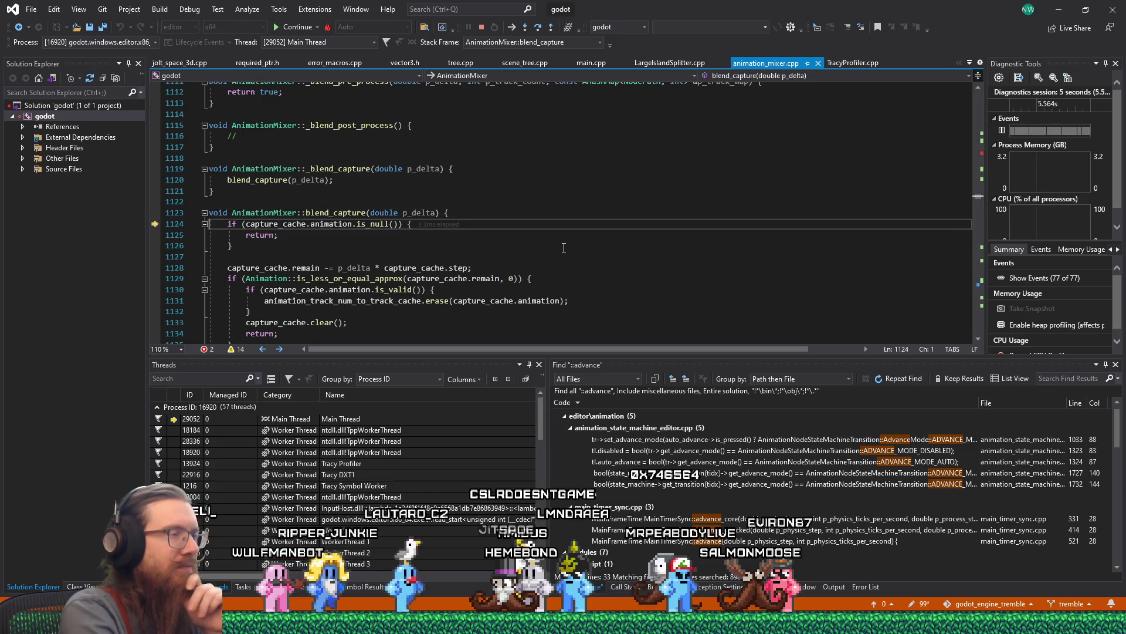
key("F10")
key("F10")
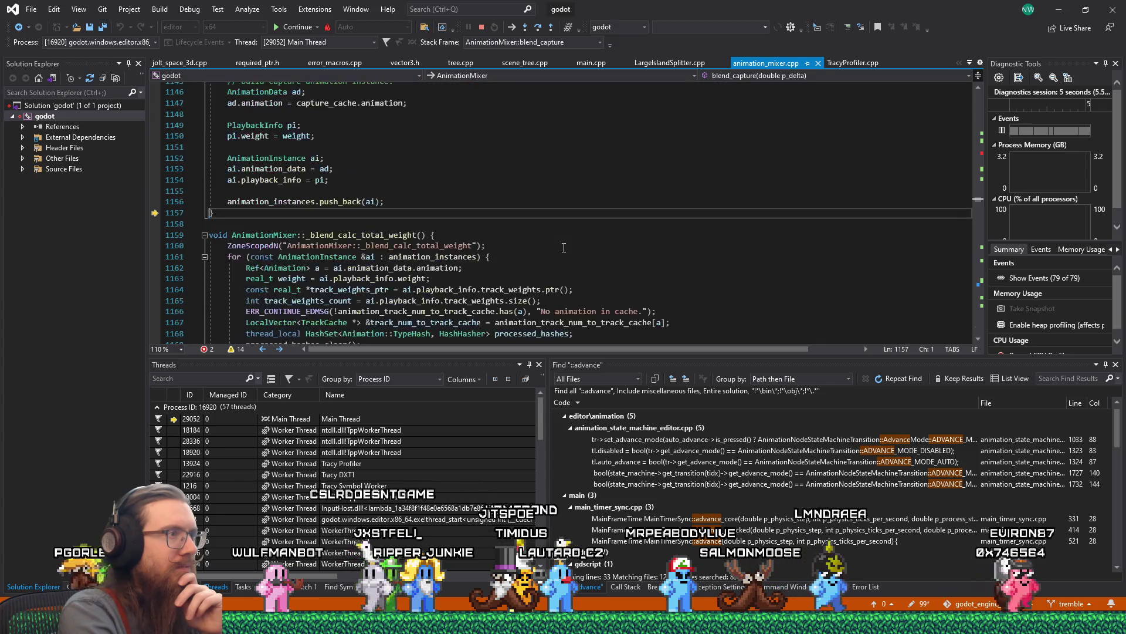
key("F10")
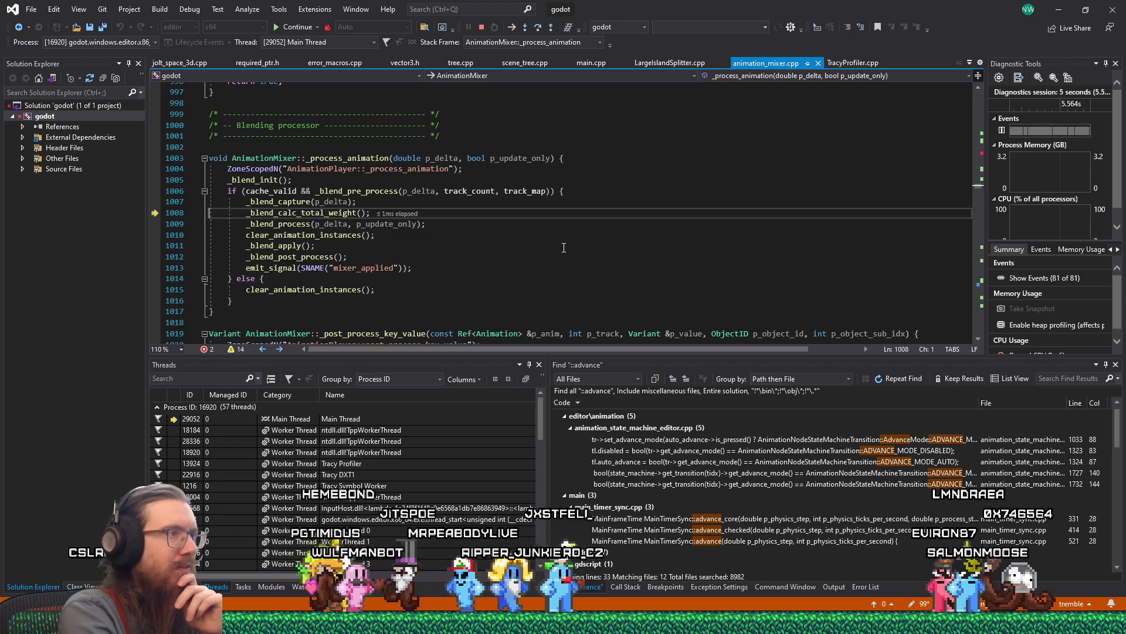
Step into _blend_calc_total_weight and through its instance loop up to clearing the processed hashes.
key("F11")
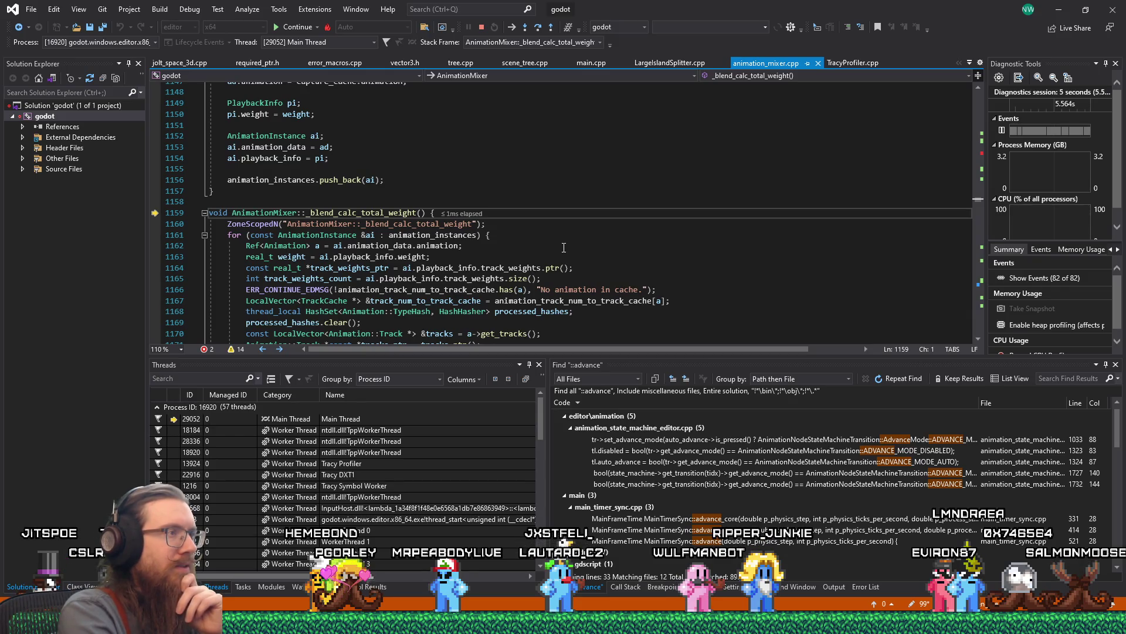
key("F10")
key("F10")
key("F10")
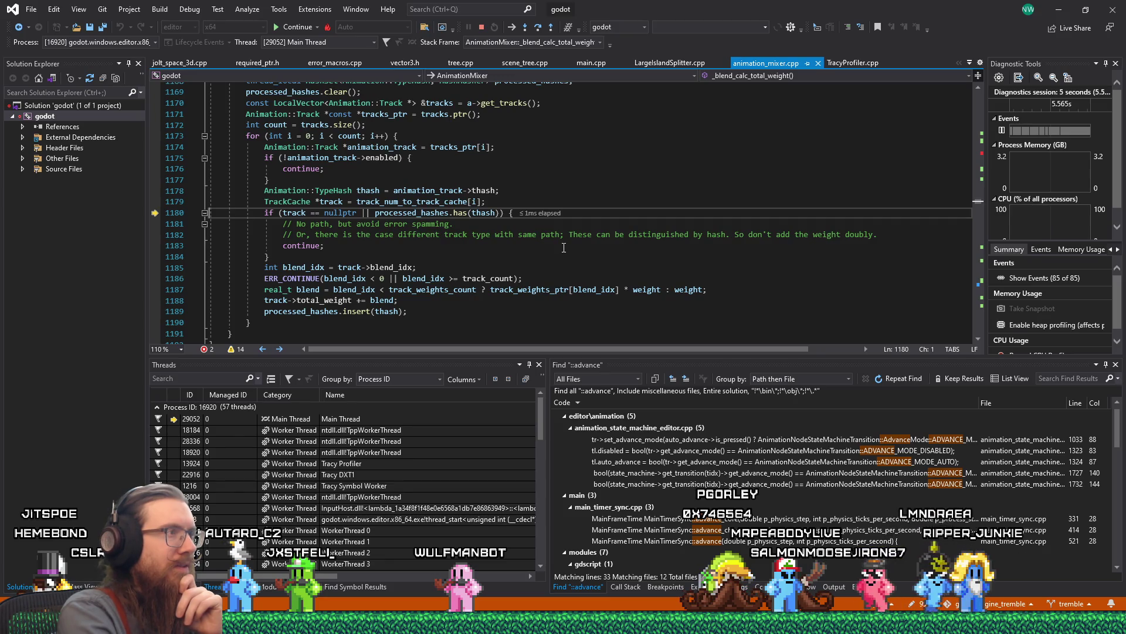
key("F10")
key("F10")
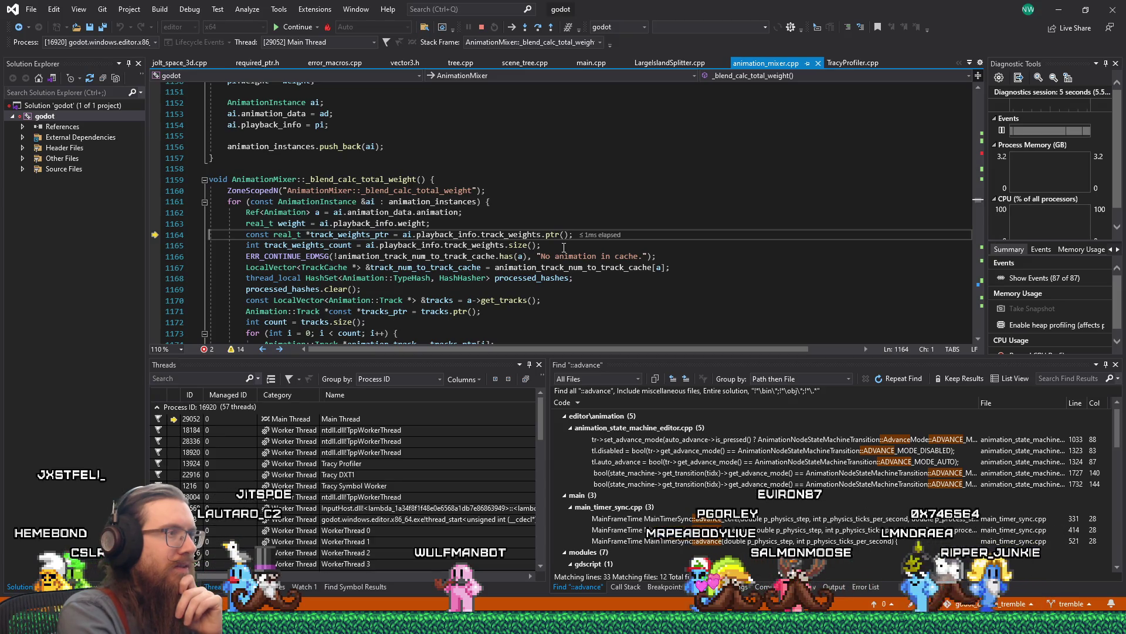
key("F10")
key("F10")
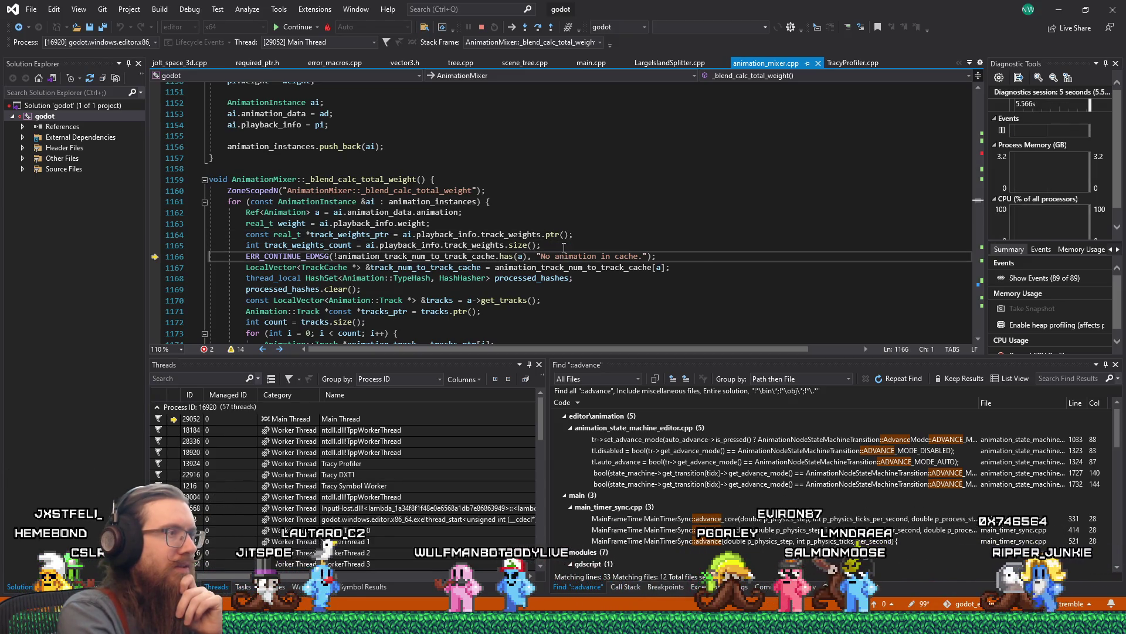
key("F10")
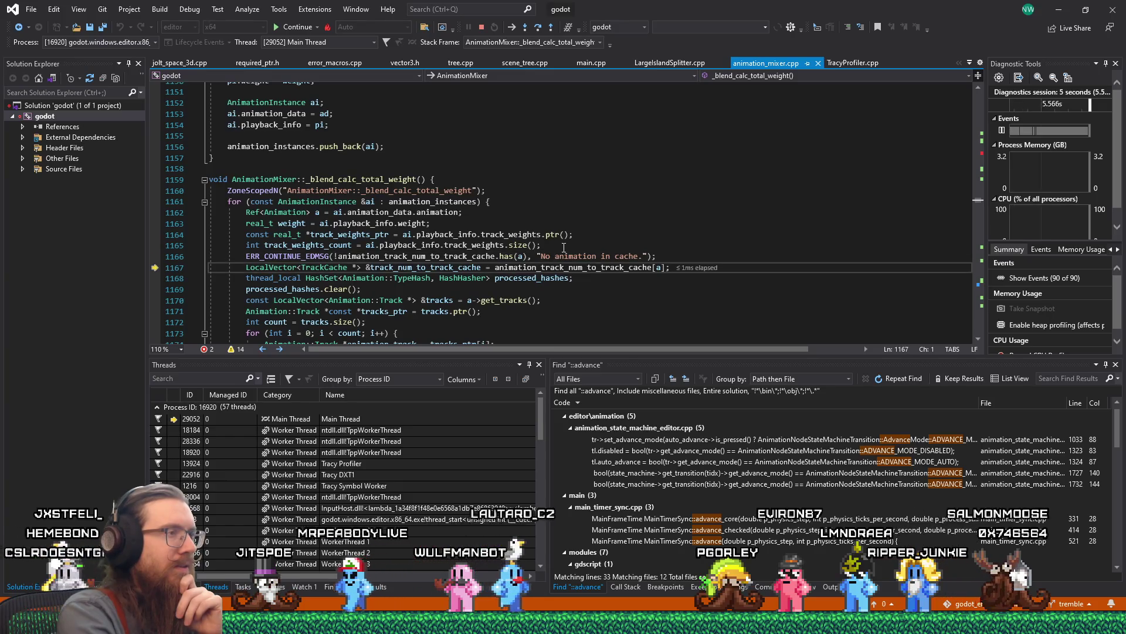
key("F10")
key("F10")
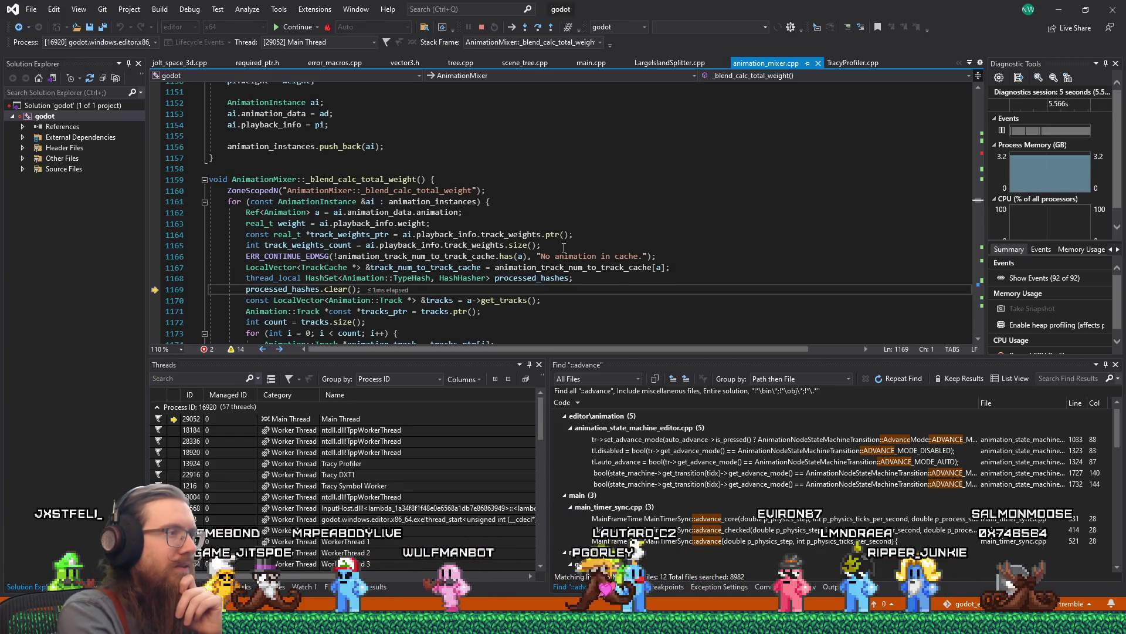
key("F10")
Enter the per-track loop, stepping past the track cache lookup and null track check to line 1185.
key("F10")
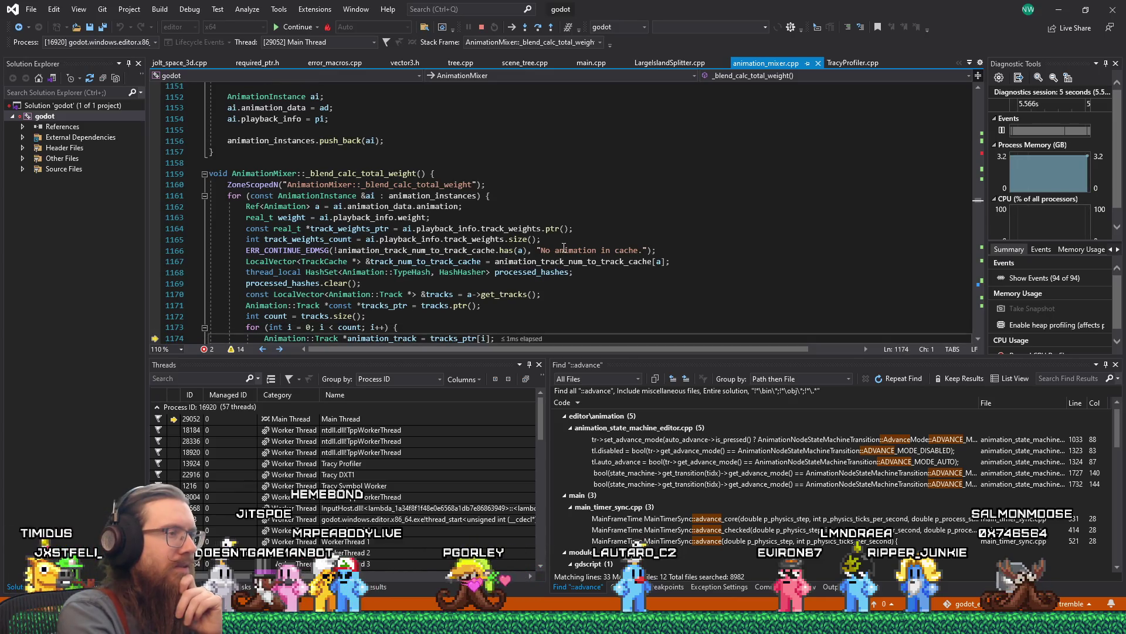
key("F10")
key("F10")
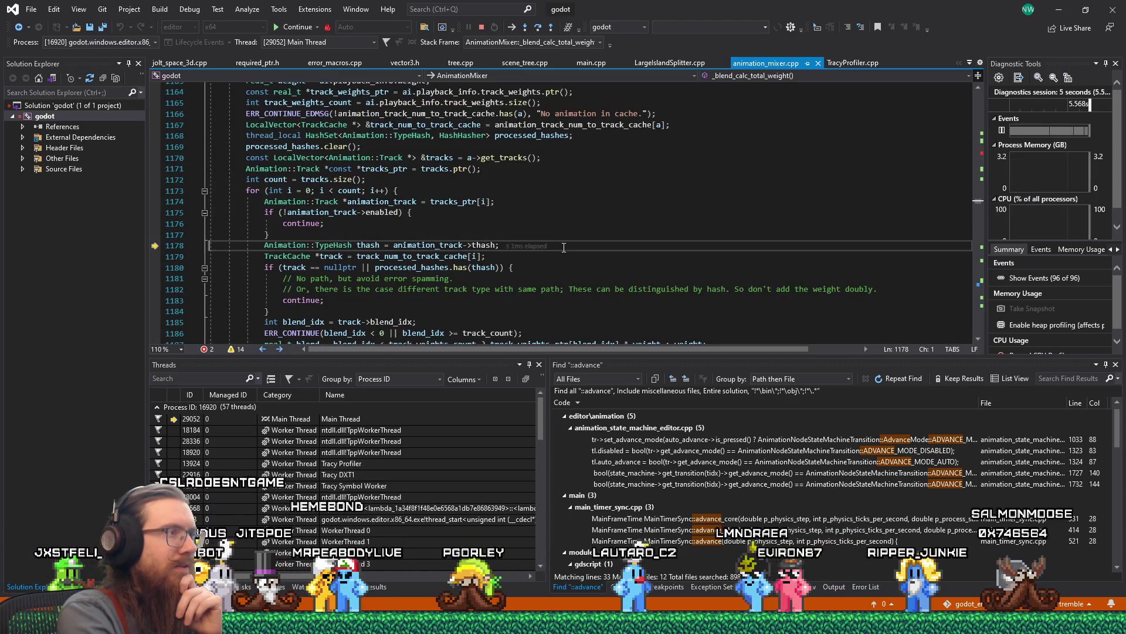
key("F10")
key("F10")
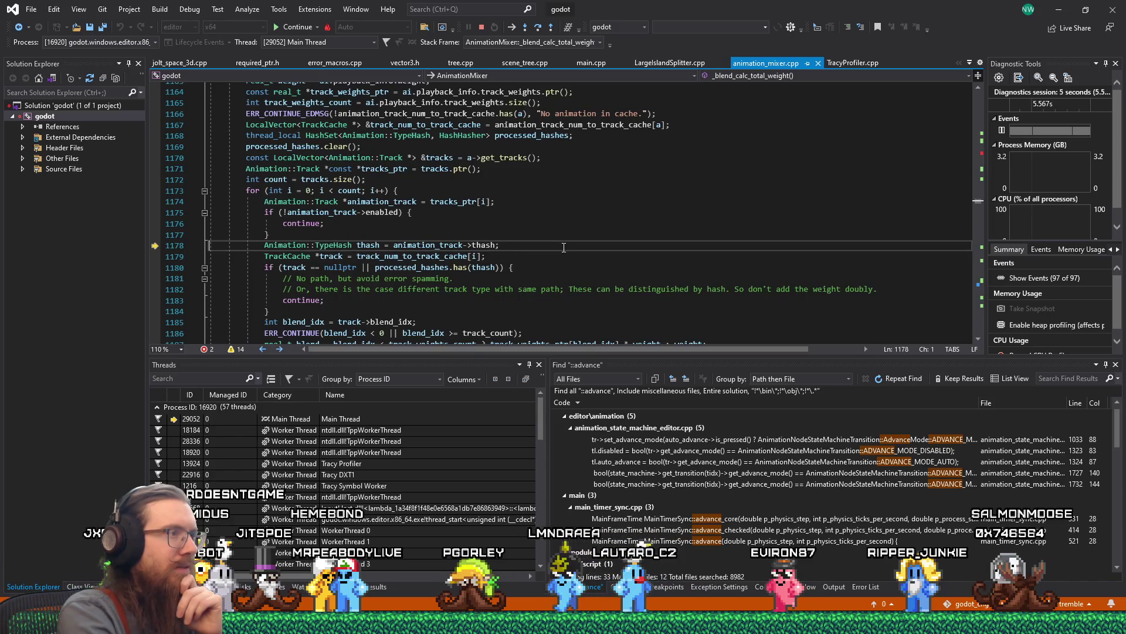
key("F10")
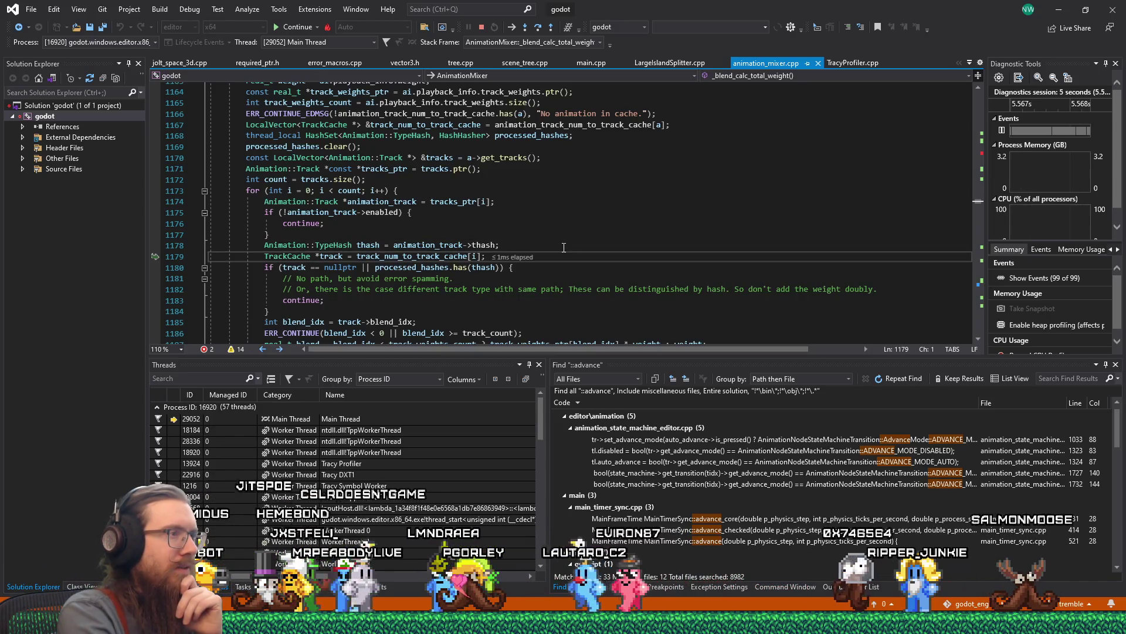
key("F10")
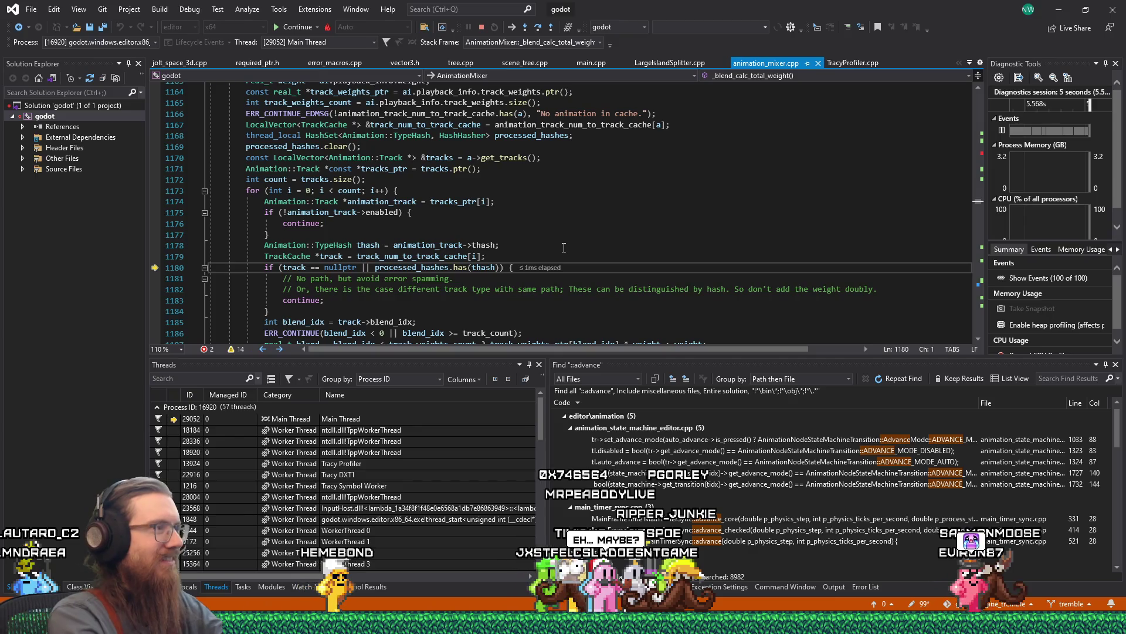
key("F10")
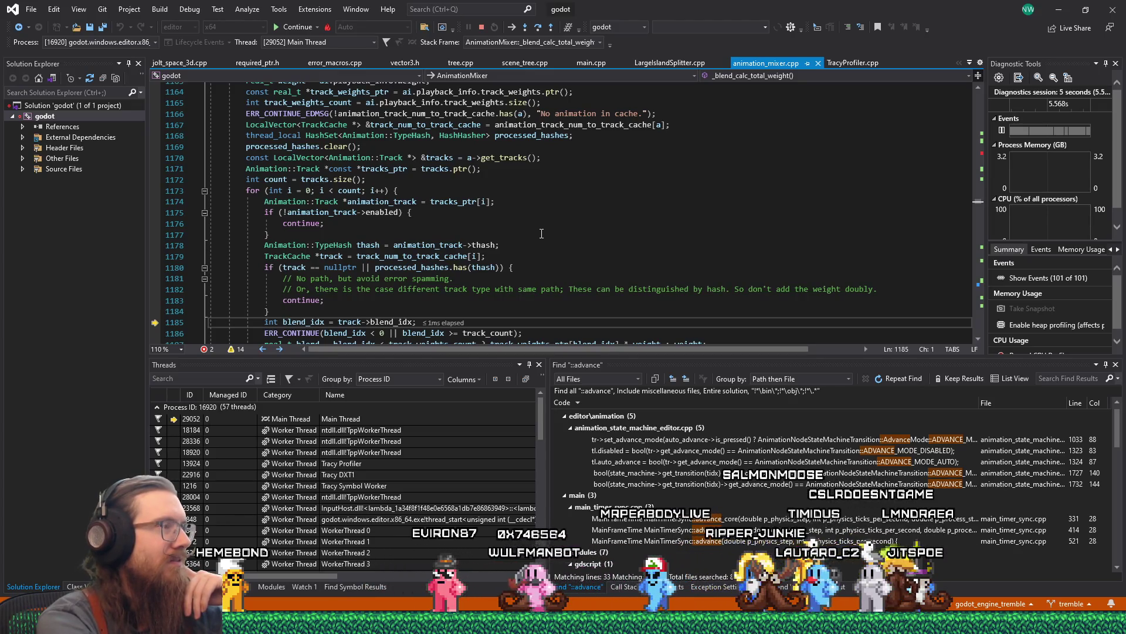
Step from line 1185 to the blend_idx ERR_CONTINUE bounds check at line 1186.
key("F10")
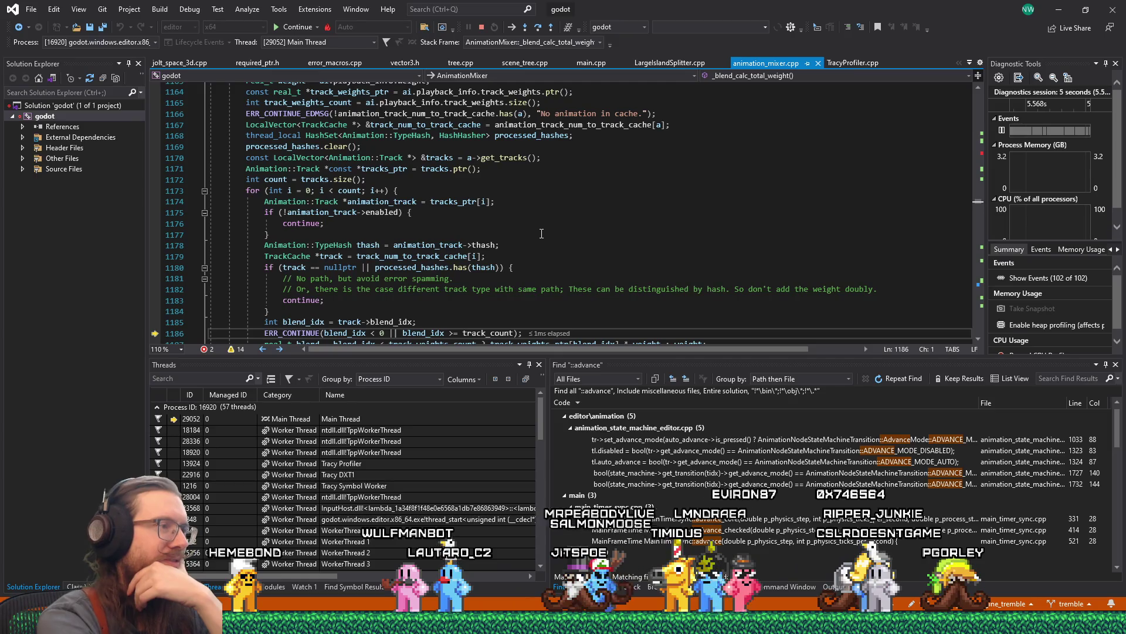
key("F10")
key("F10")
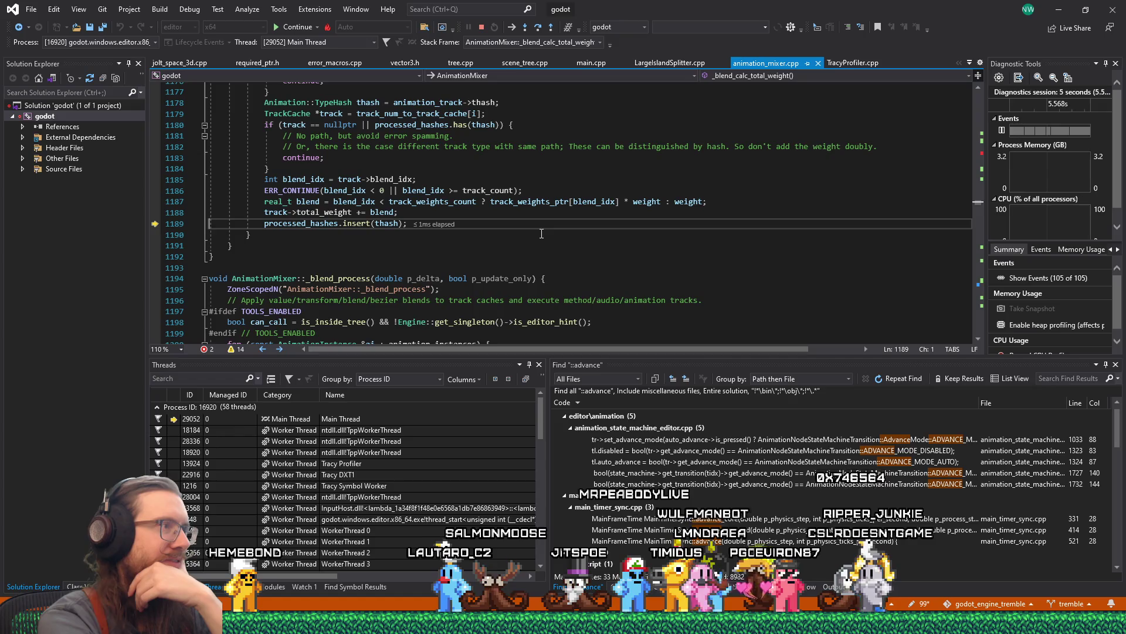
Step through the next two track iterations, skipping a track that fails the missing-track check.
key("F10")
key("F10")
key("F10")
key("F10")
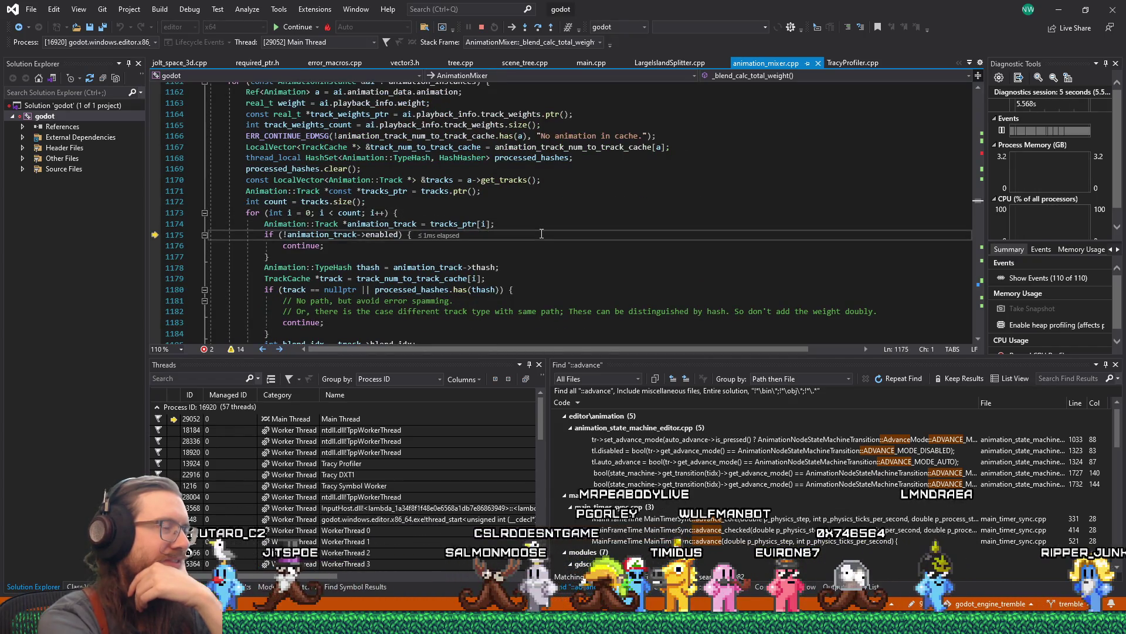
key("F10")
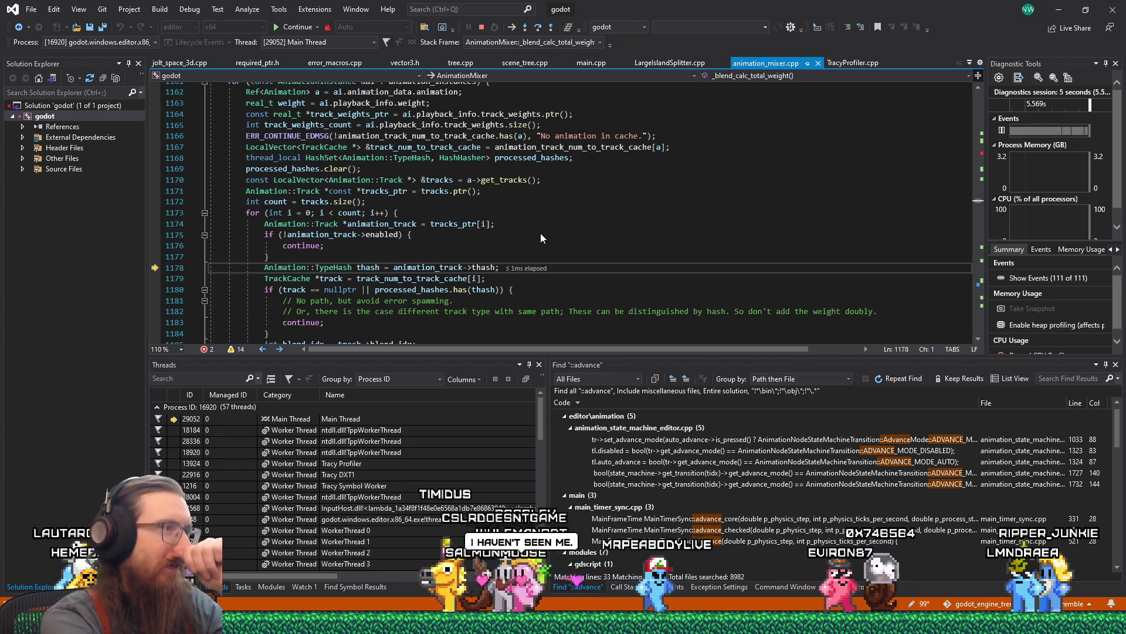
key("F10")
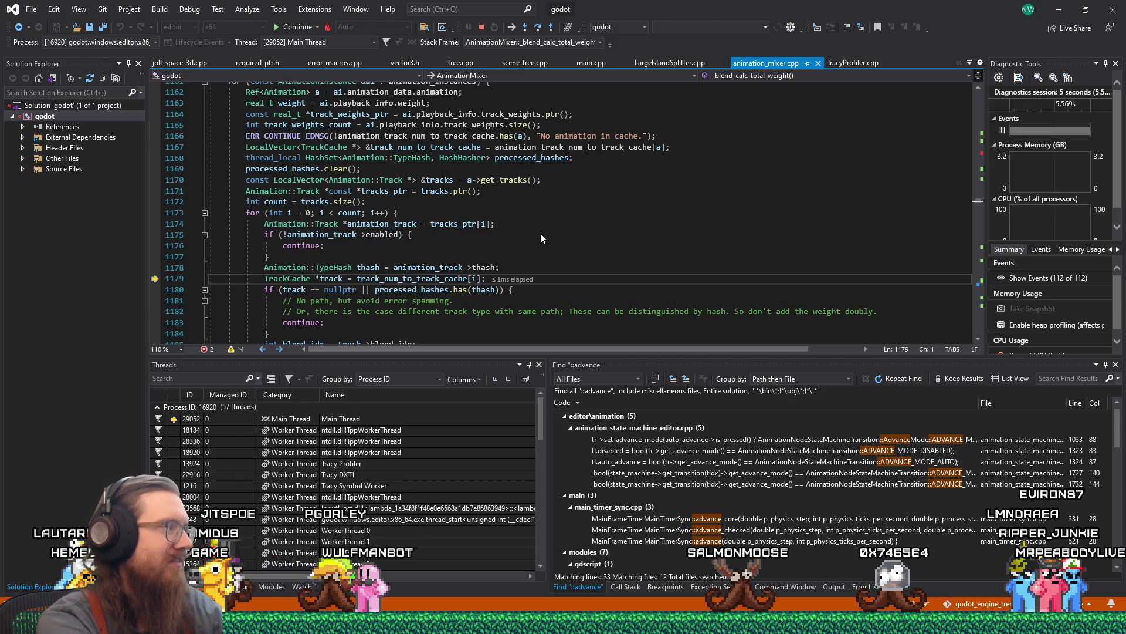
key("F10")
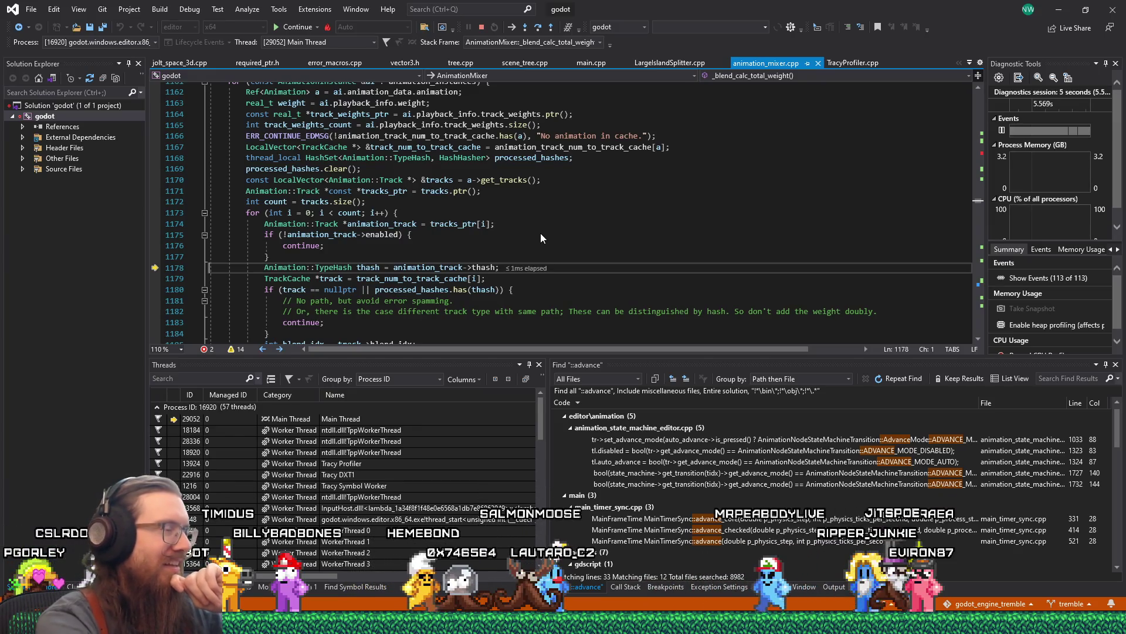
key("F10")
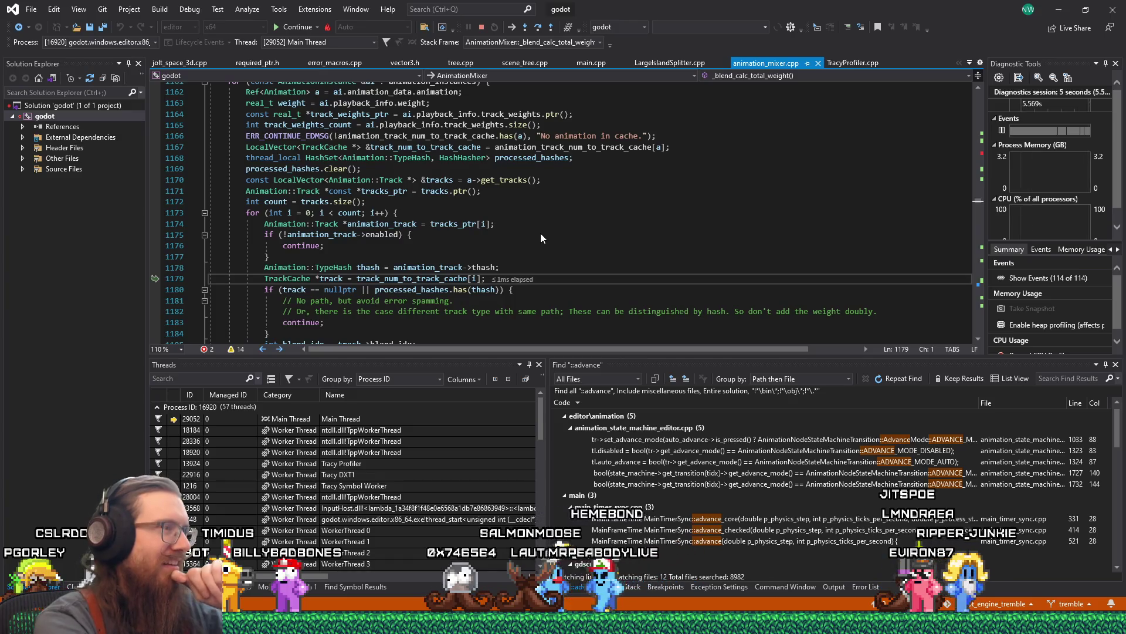
key("F10")
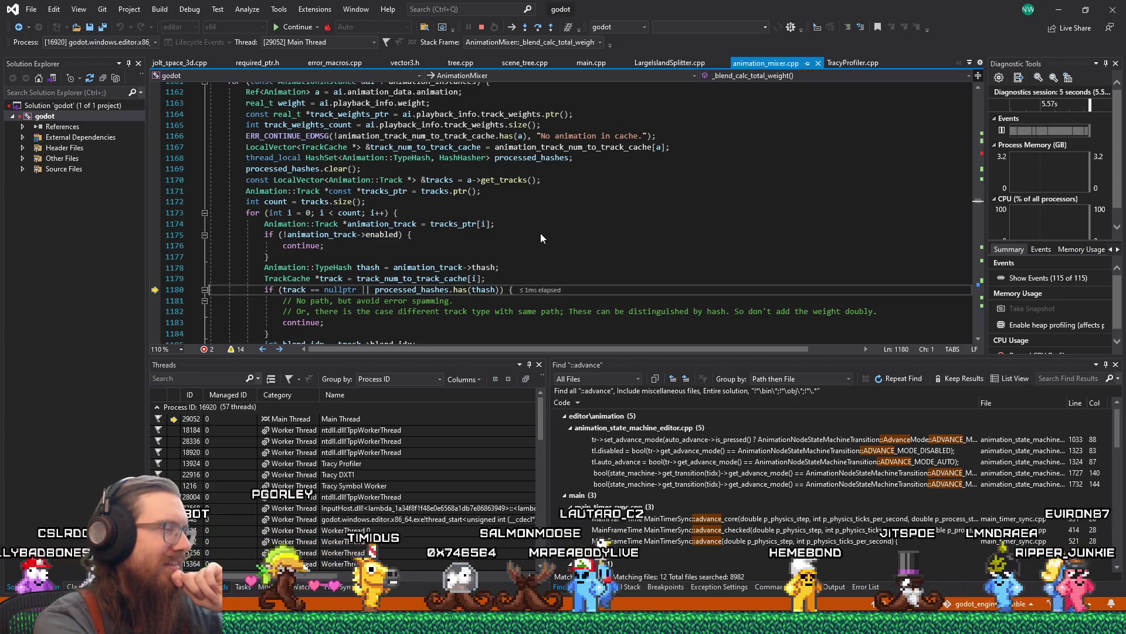
key("F10")
Continue through further track iterations until execution returns to the blend_idx check at line 1186.
key("F10")
key("F10")
key("F10")
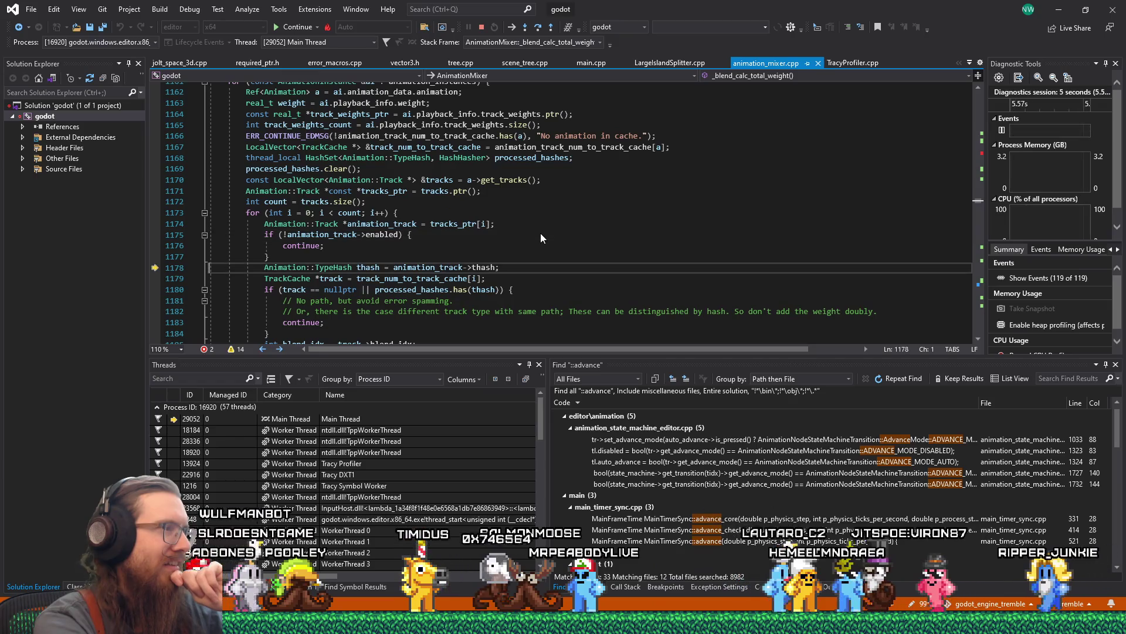
key("F10")
key("F10")
key("F10")
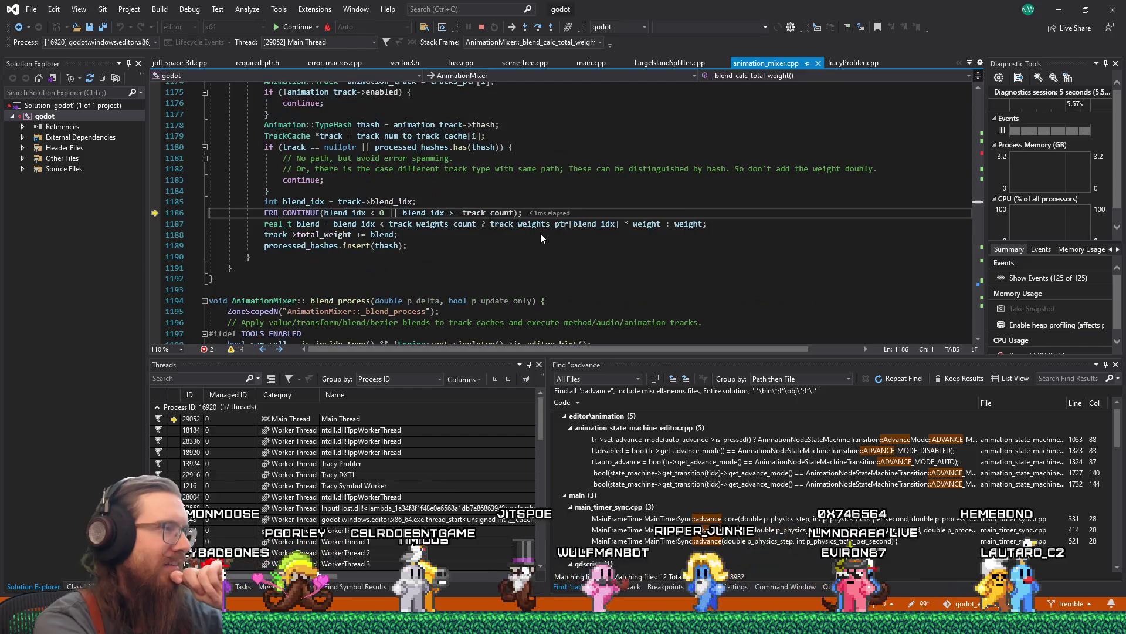
key("F10")
key("F10")
key("F10")
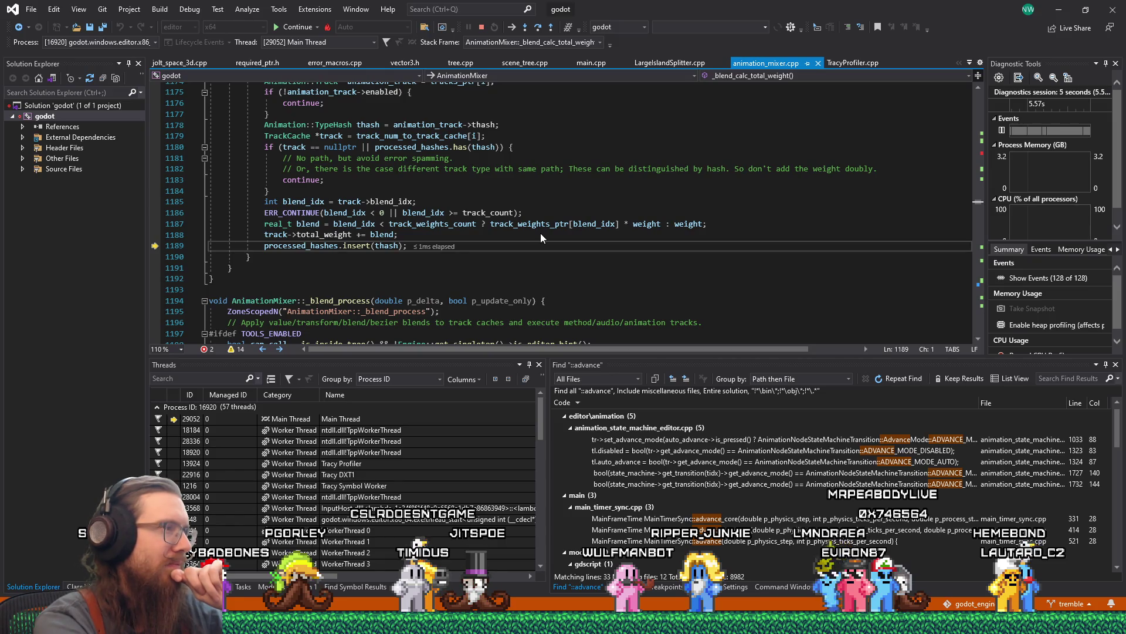
key("F10")
key("F10")
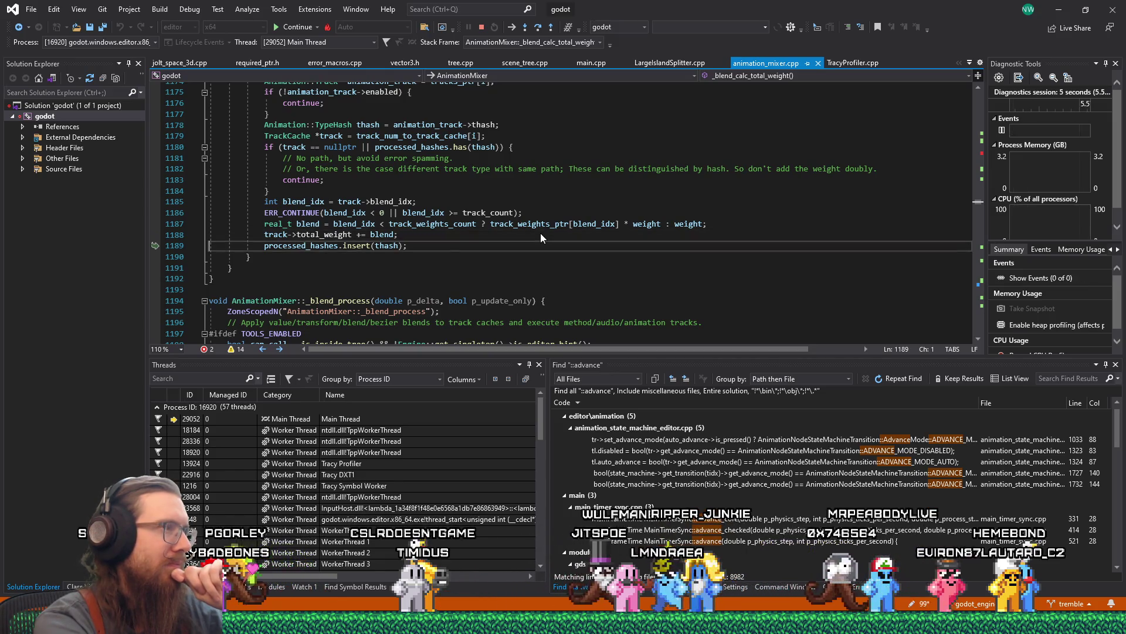
key("F10")
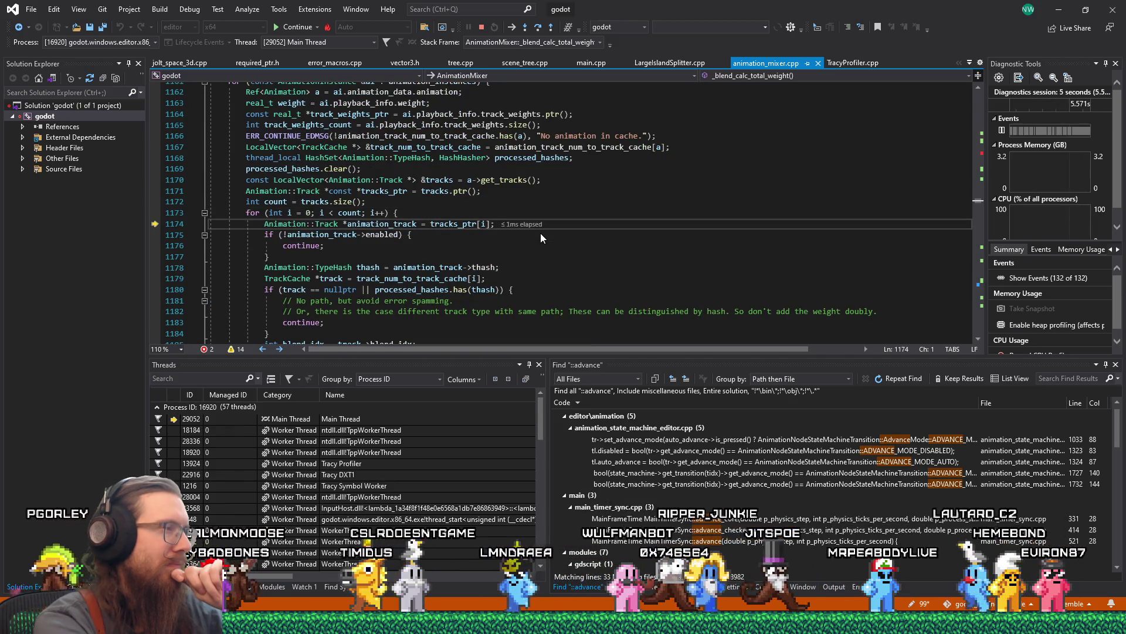
key("F10")
key("F10")
key("F10")
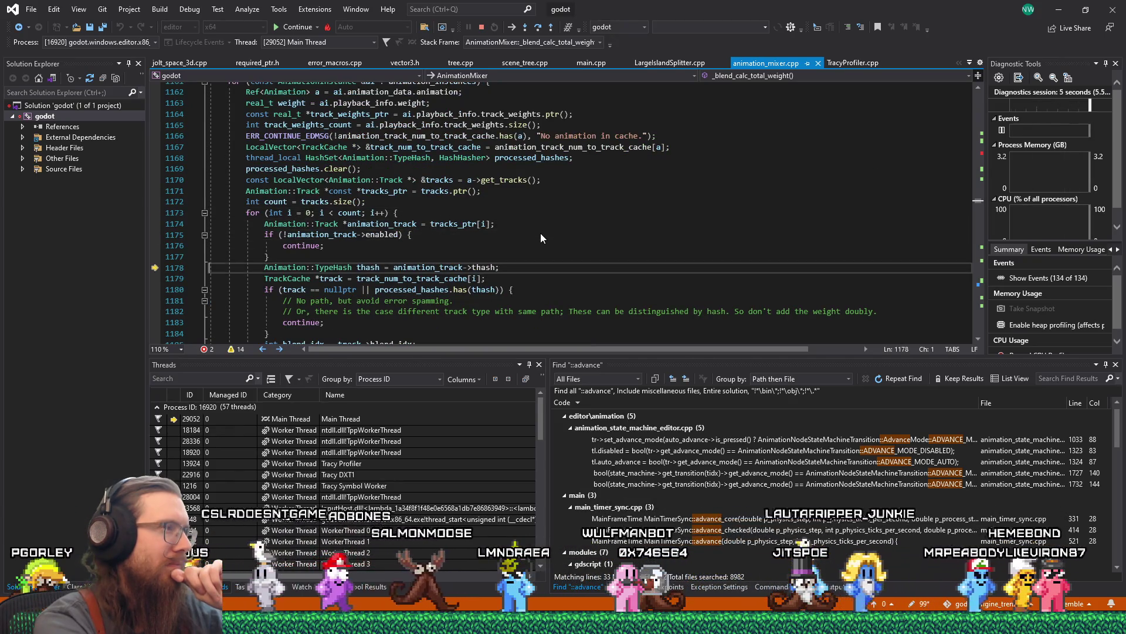
key("F10")
key("F10")
key("F10")
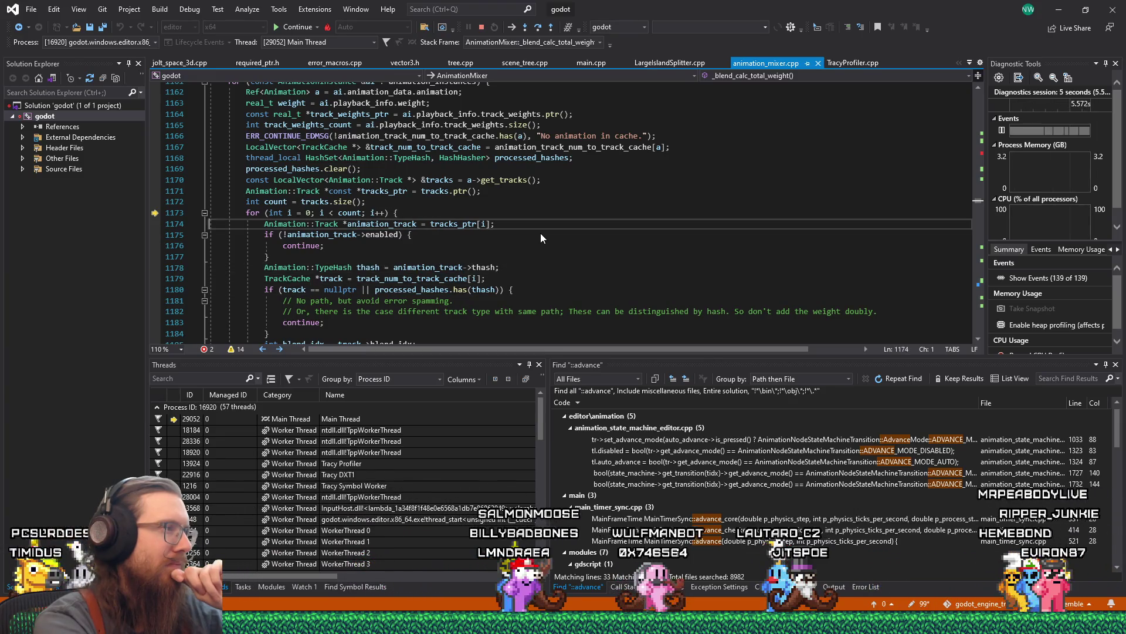
key("F10")
key("F10")
key("F10")
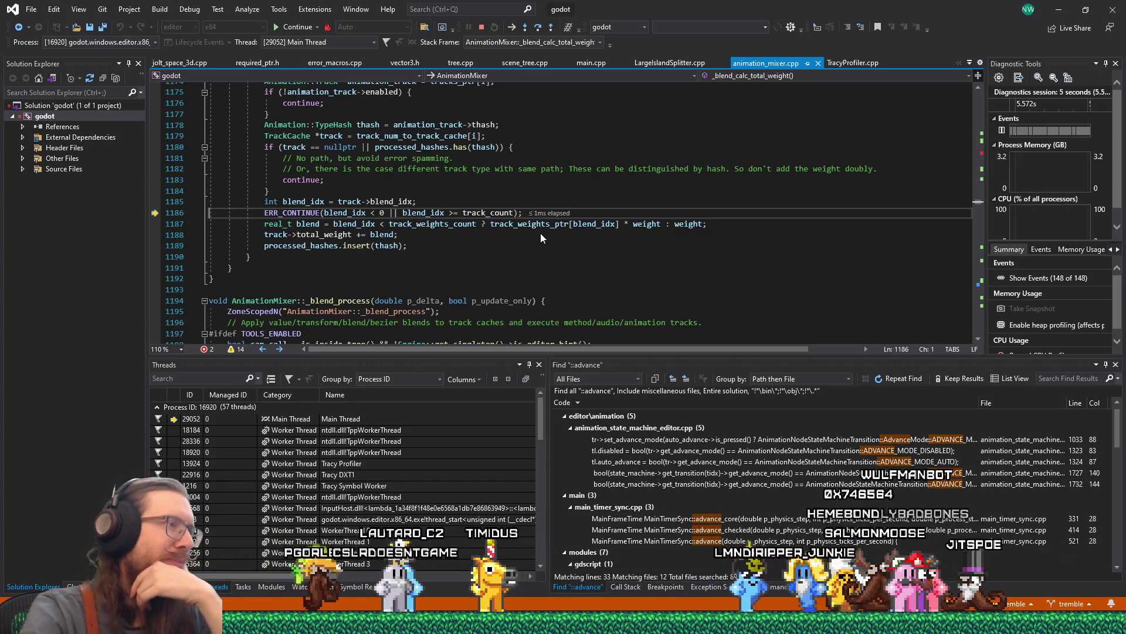
Scroll the editor to AnimationMixer::_blend_process and place the caret on its ZoneScopedN line to read it.
scroll(541, 234, "up", 10)
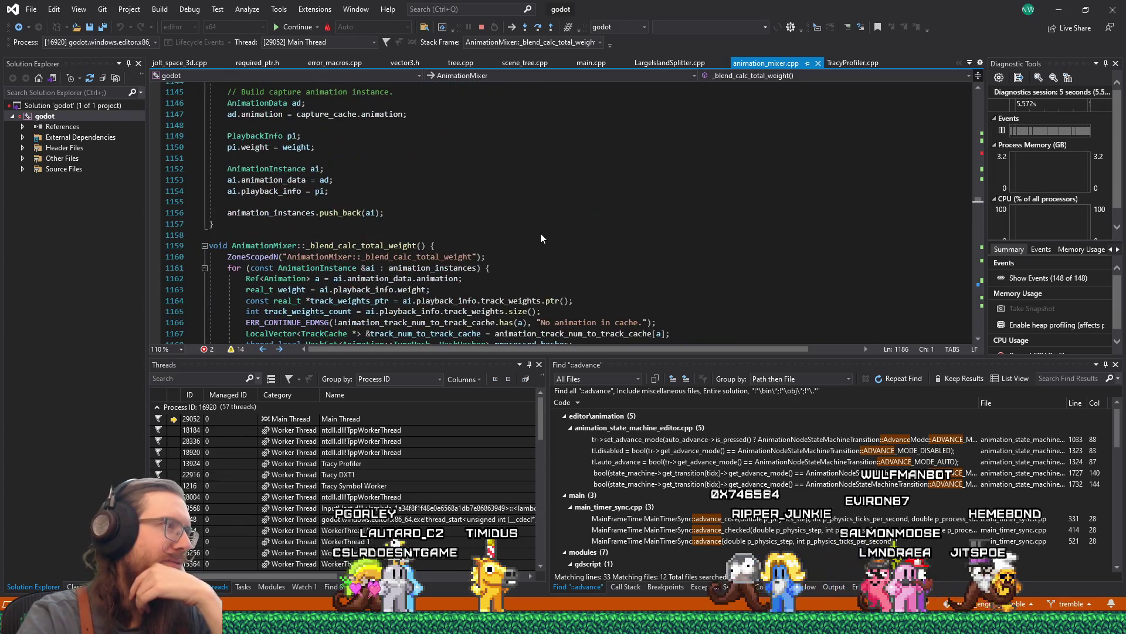
scroll(538, 234, "down", 14)
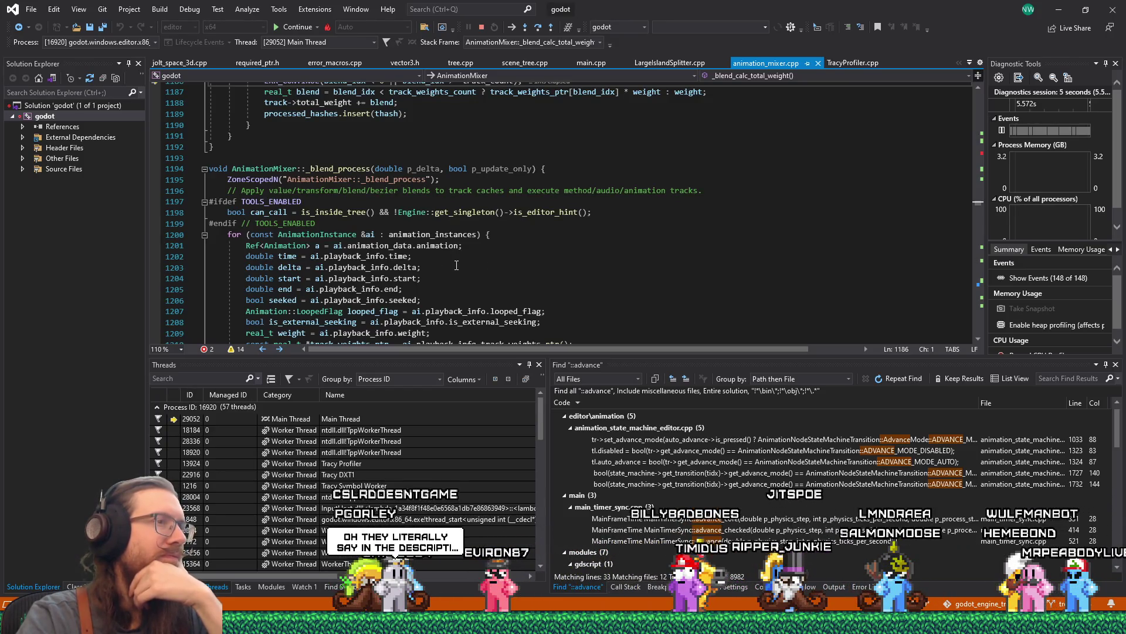
left_click(464, 183)
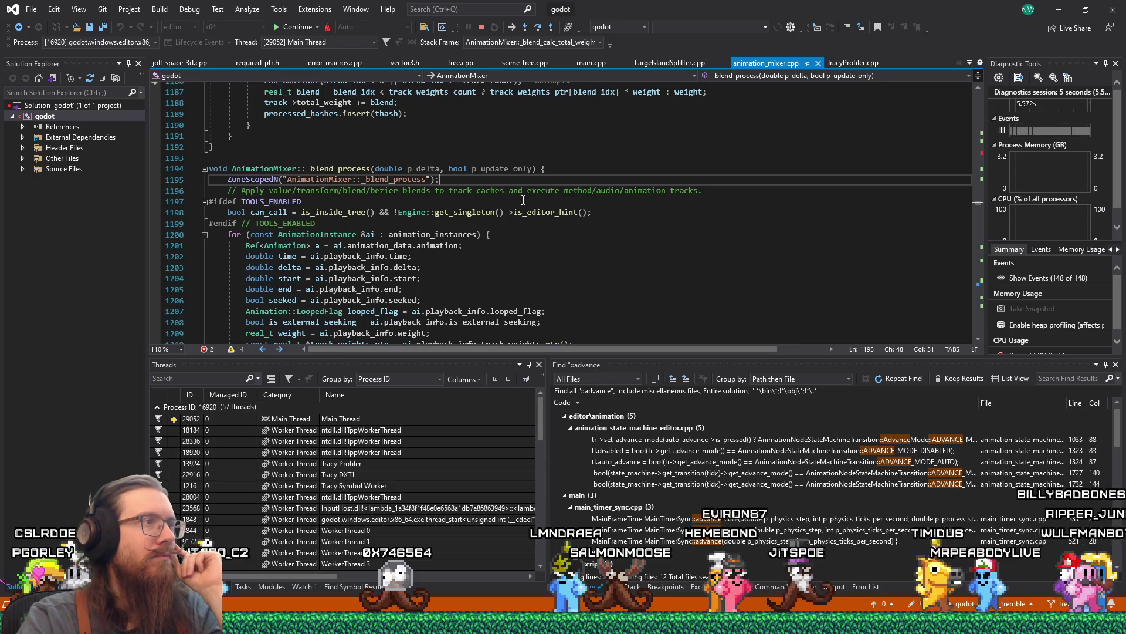
scroll(523, 200, "down", 13)
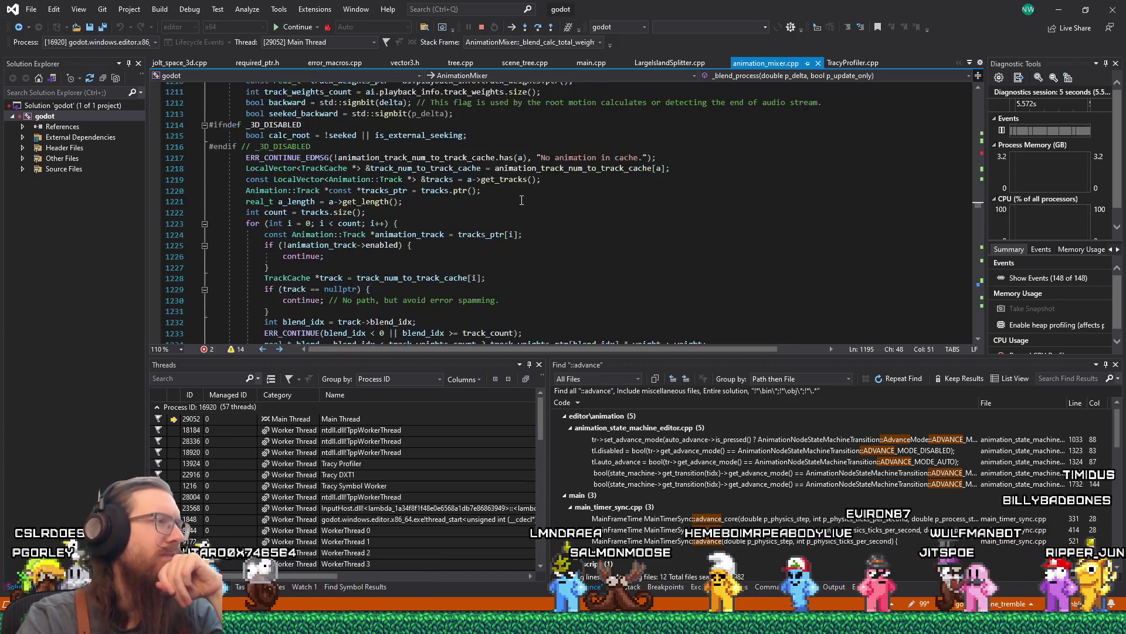
scroll(522, 200, "up", 15)
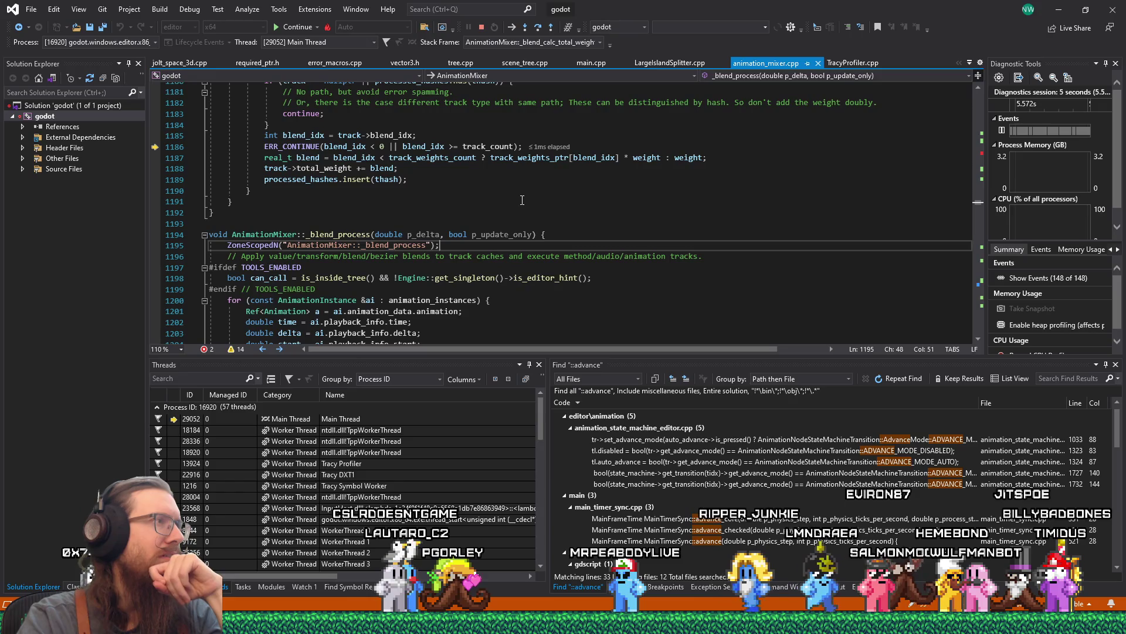
scroll(521, 200, "up", 12)
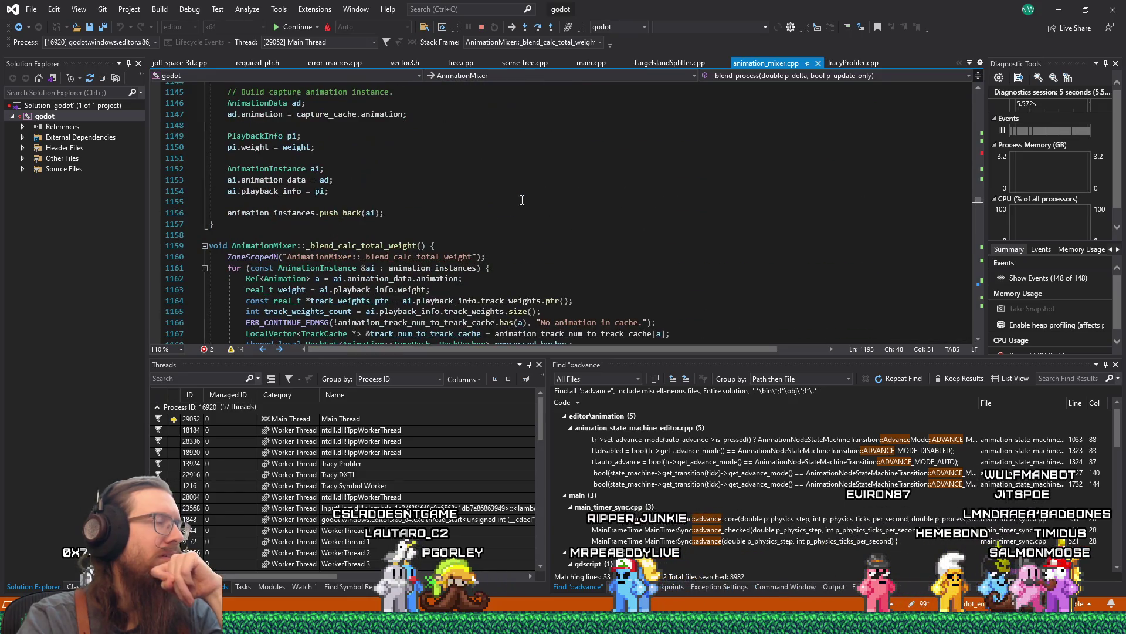
scroll(522, 200, "up", 4)
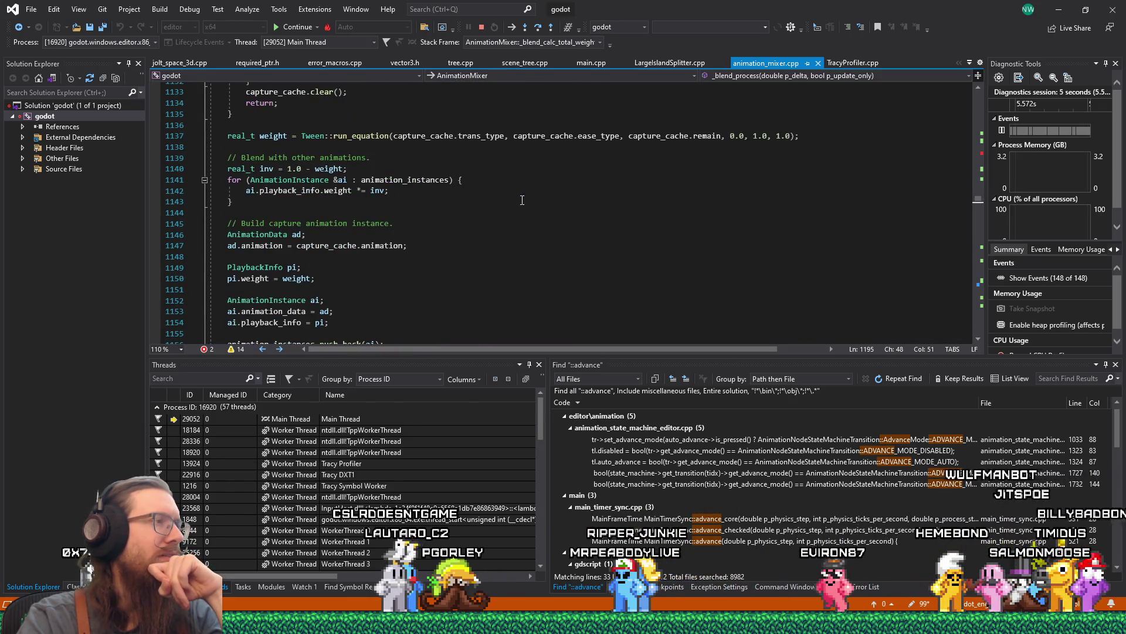
scroll(521, 200, "down", 16)
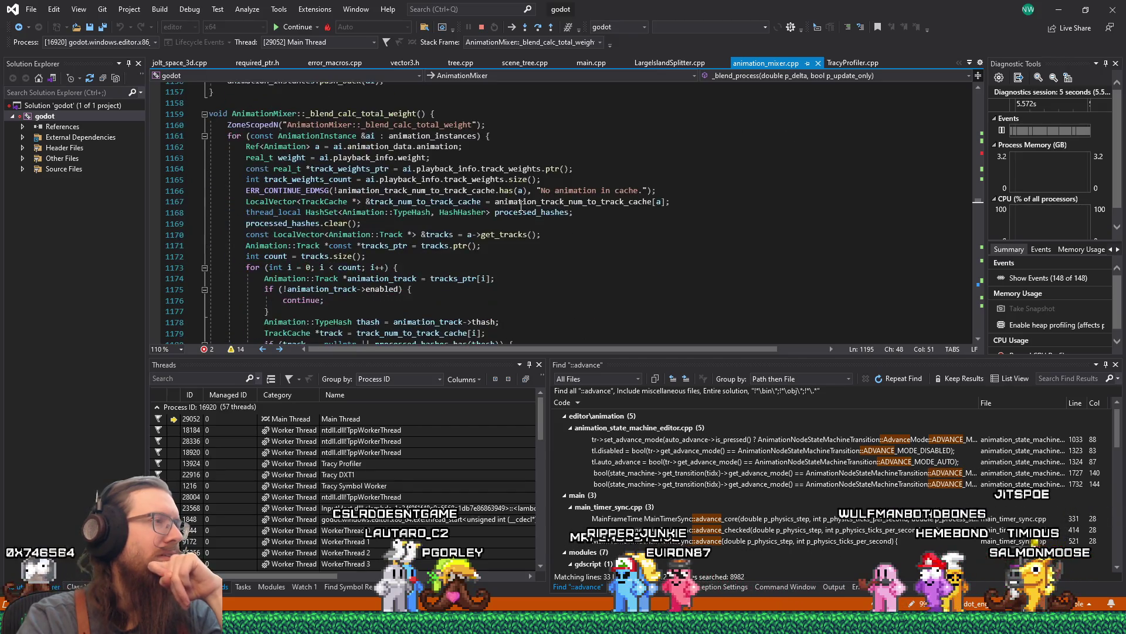
scroll(520, 206, "down", 4)
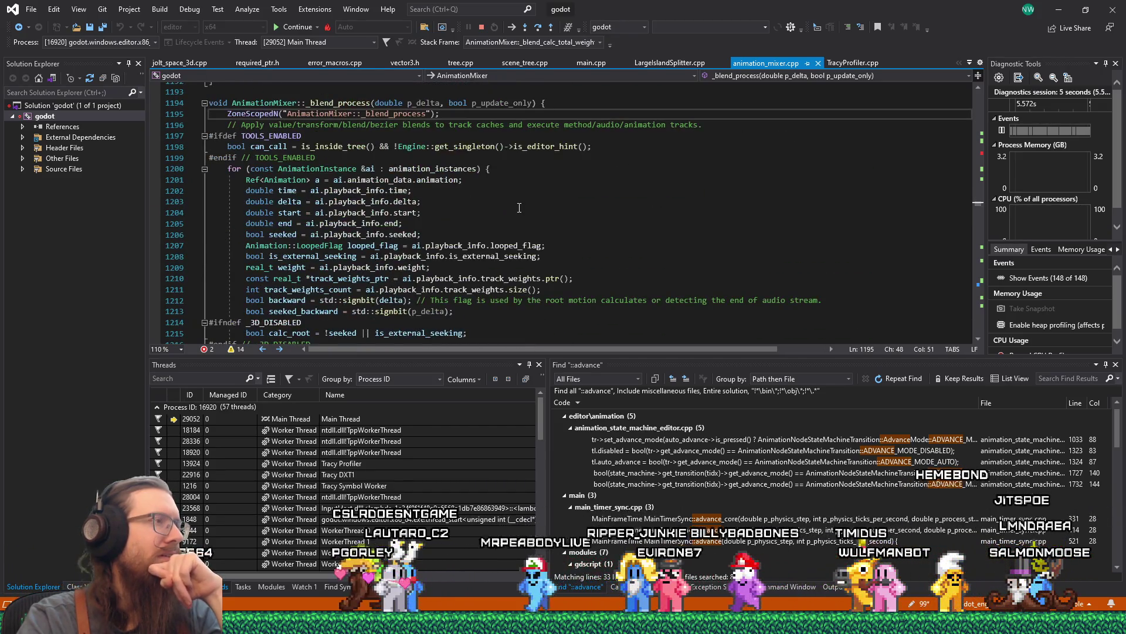
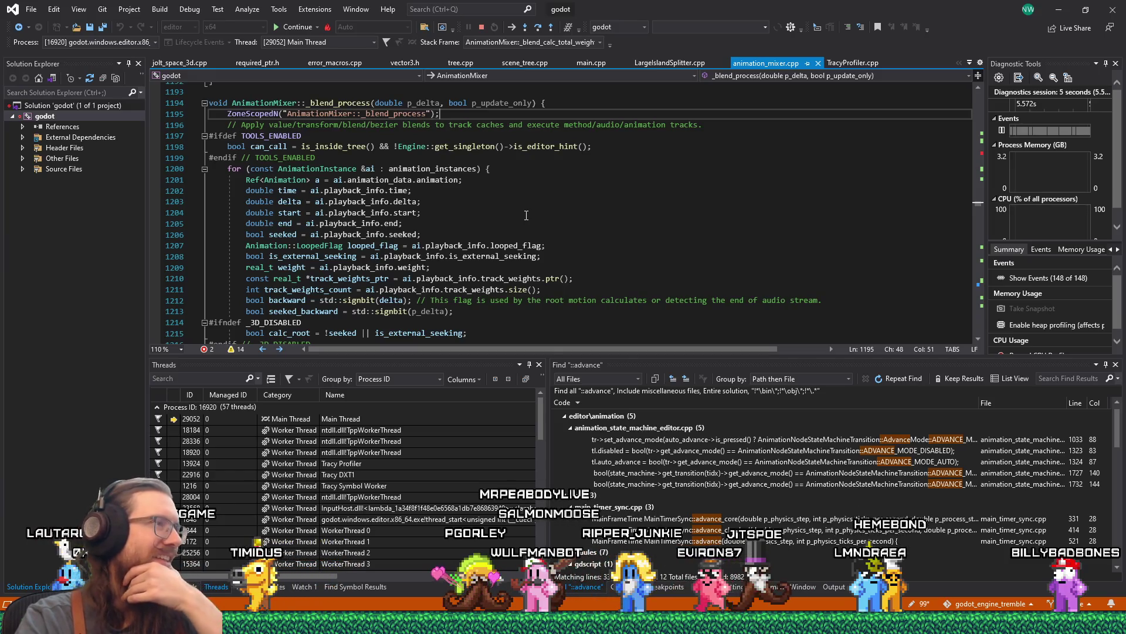
Dismiss the value tip and place the cursor on line 1223.
scroll(502, 251, "down", 4)
mouse_move(572, 239)
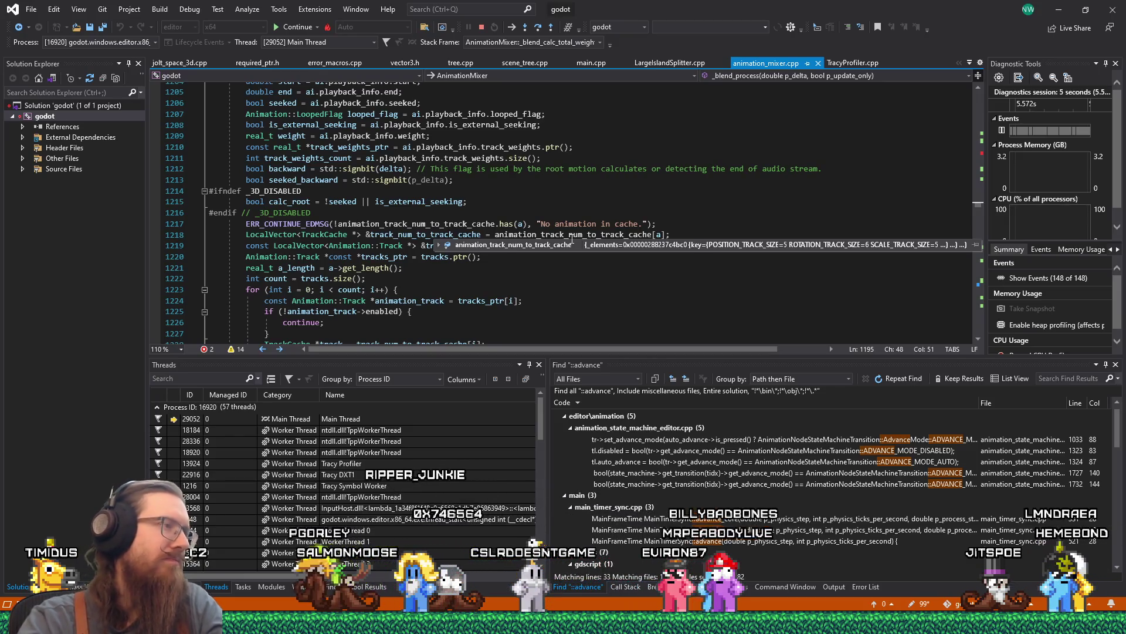
left_click(444, 291)
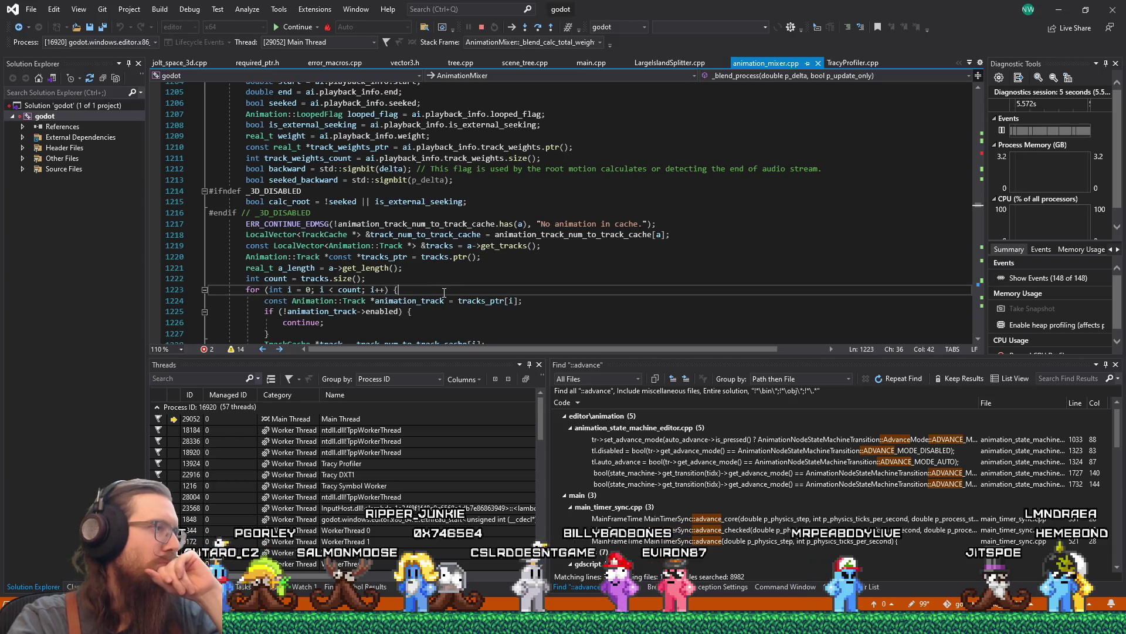
scroll(458, 284, "down", 2)
scroll(445, 242, "down", 1)
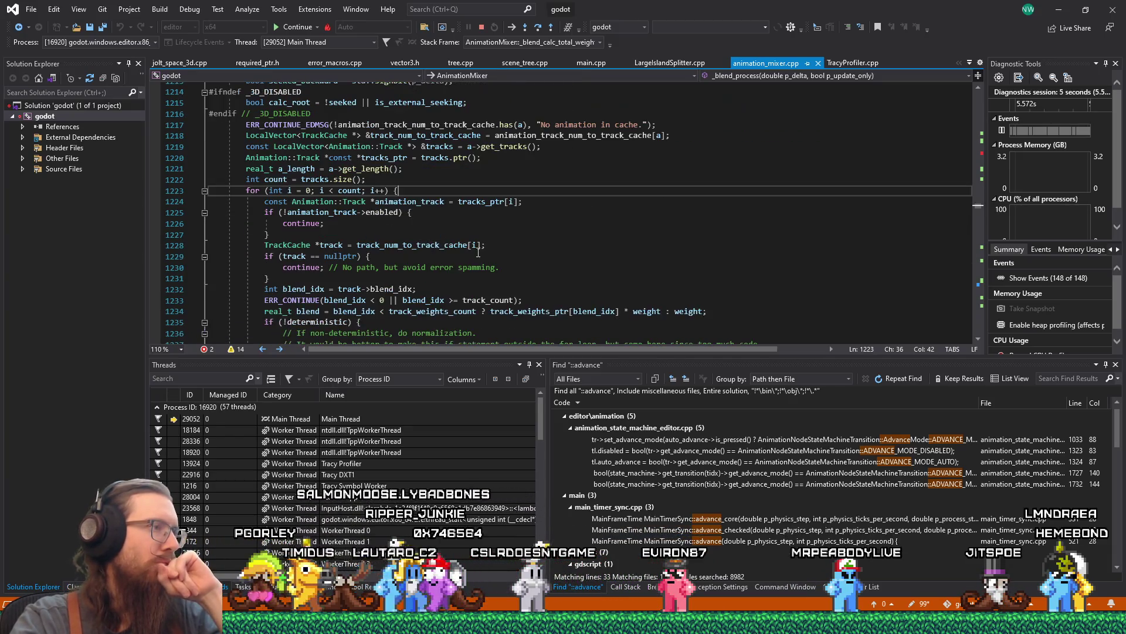
scroll(512, 253, "down", 4)
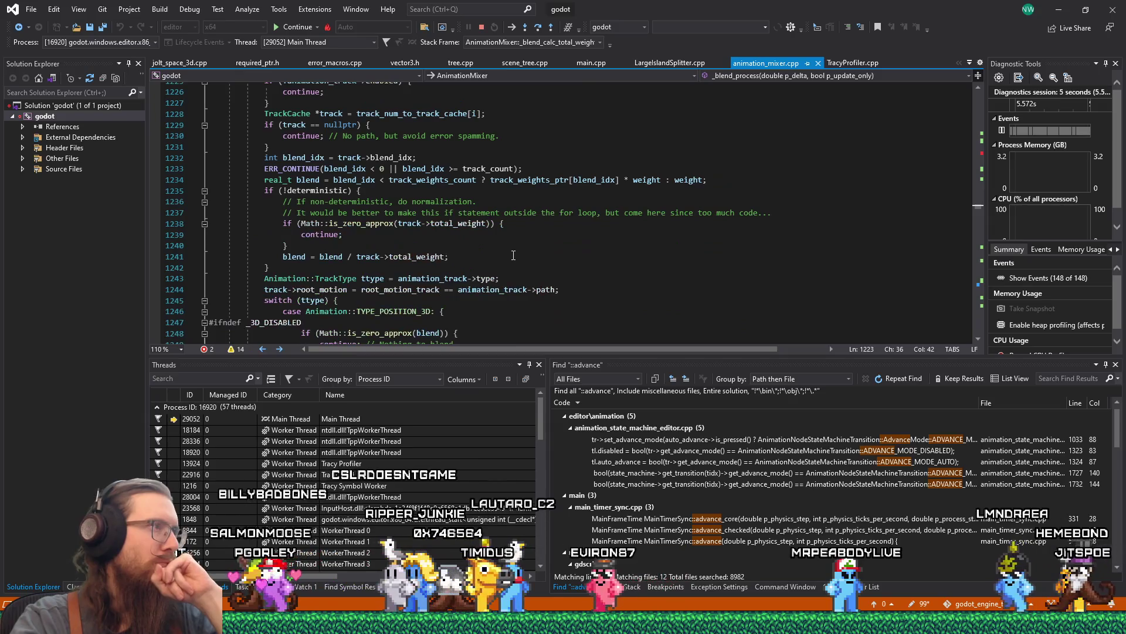
scroll(513, 256, "up", 4)
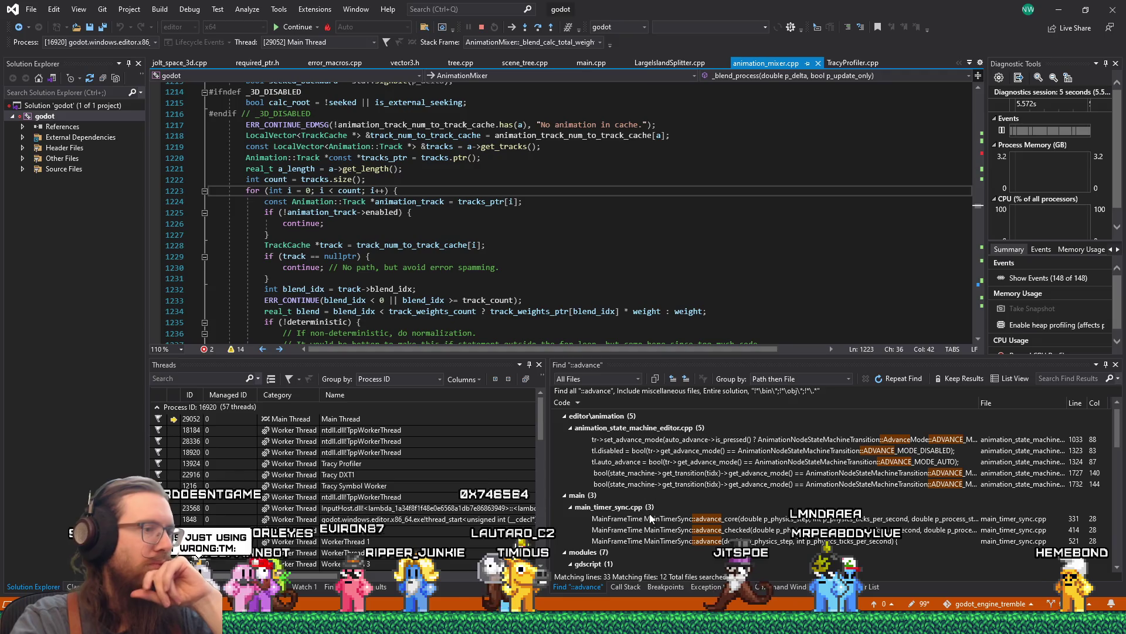
Show the call stack and walk up the frames back to _process_animation.
left_click(635, 585)
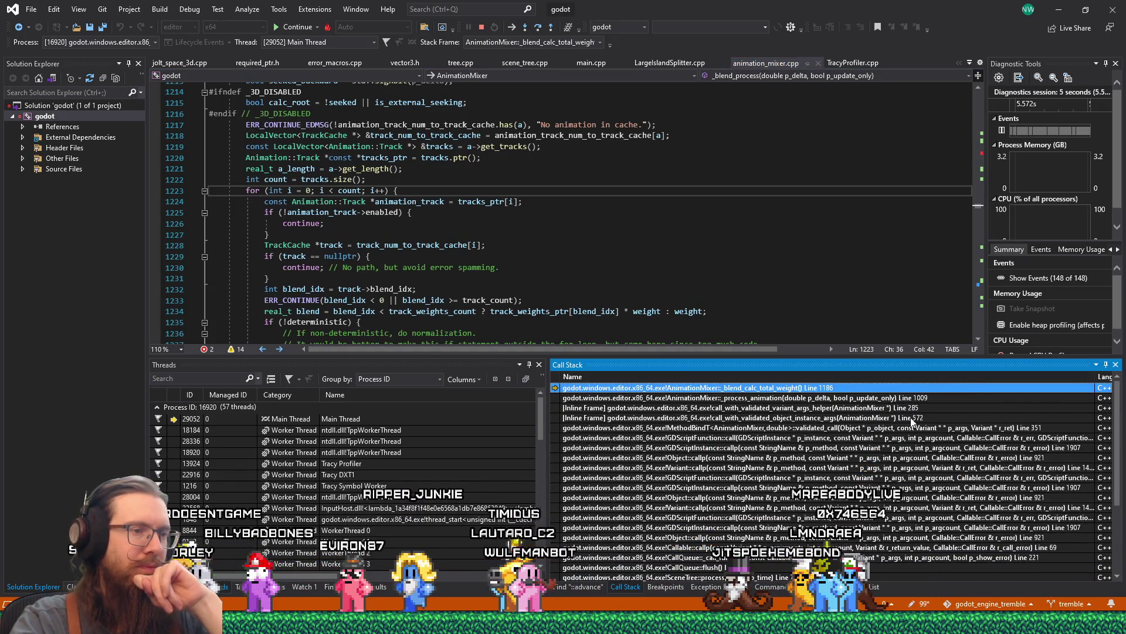
double_click(825, 428)
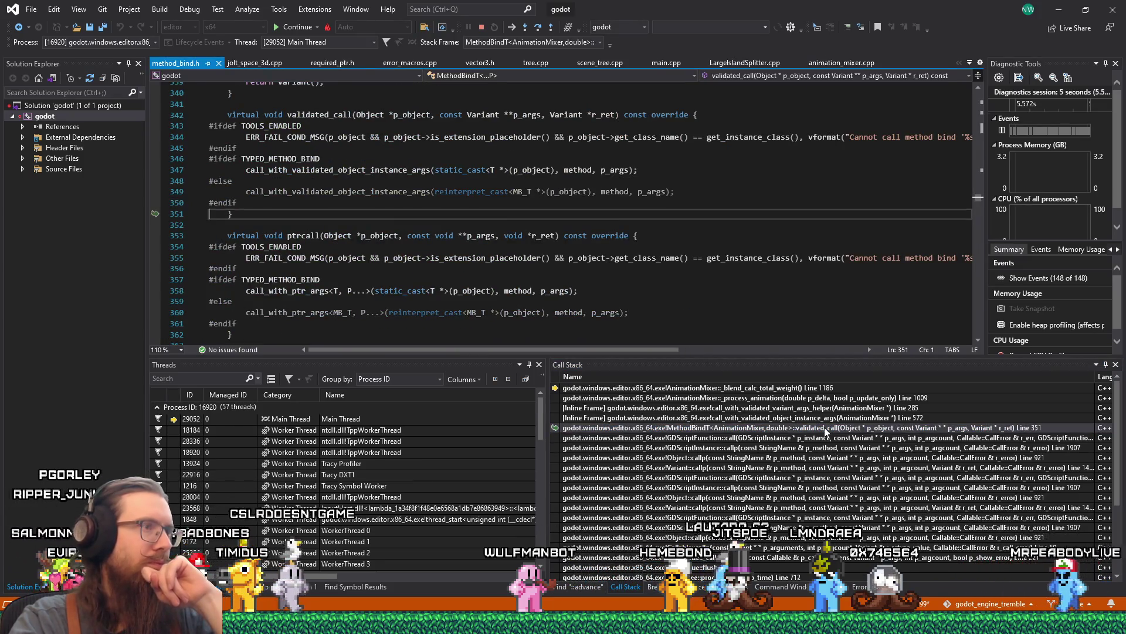
double_click(823, 418)
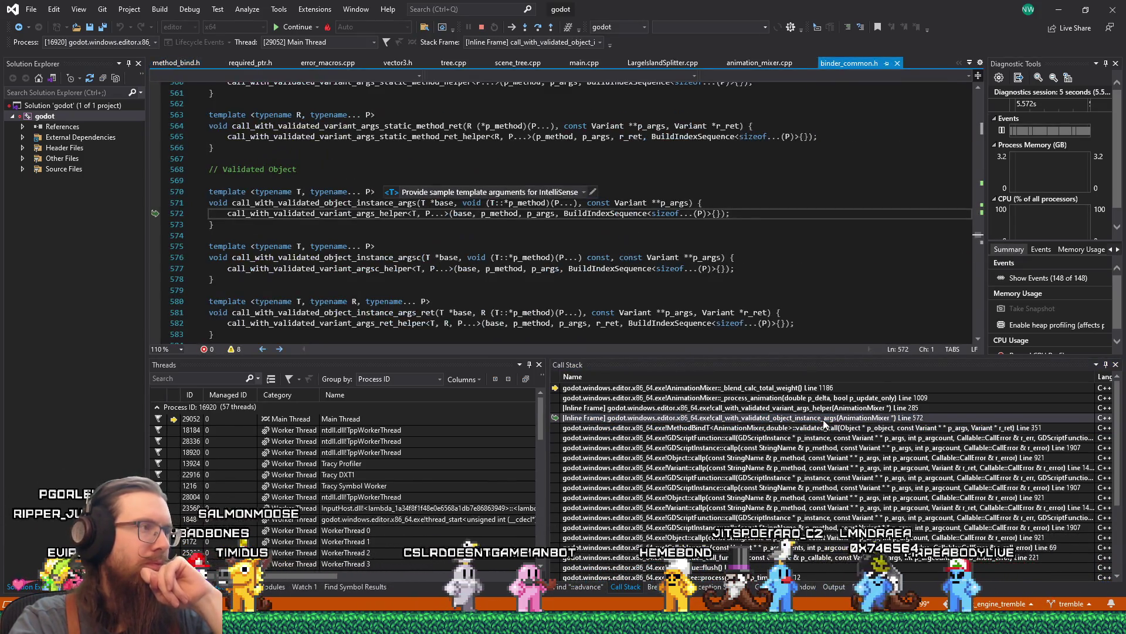
double_click(824, 408)
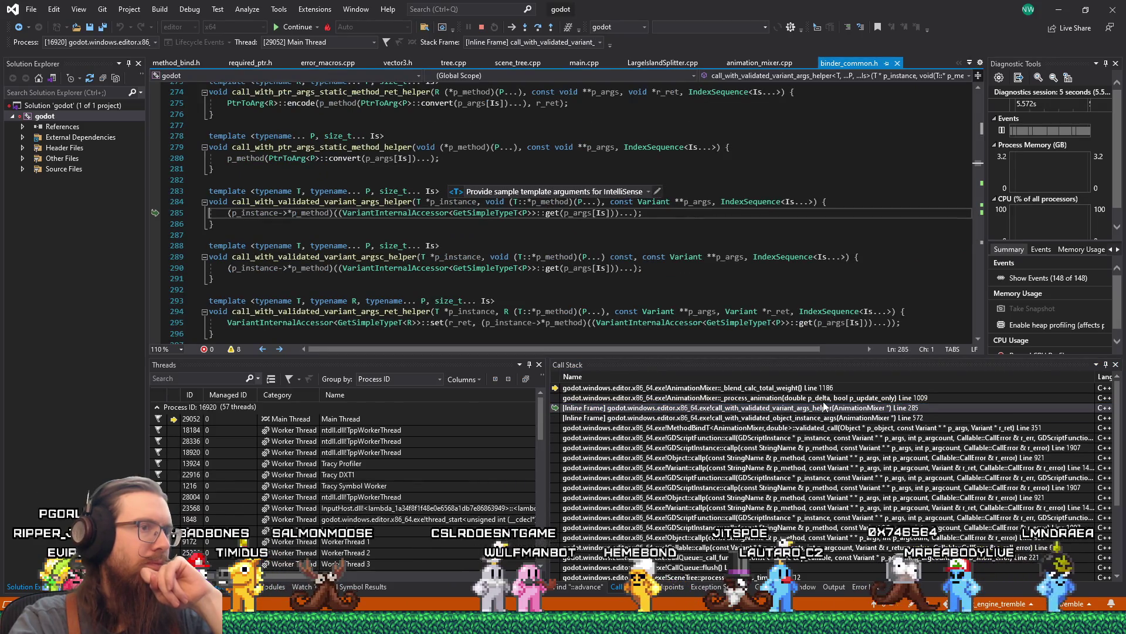
key("Up")
key("Return")
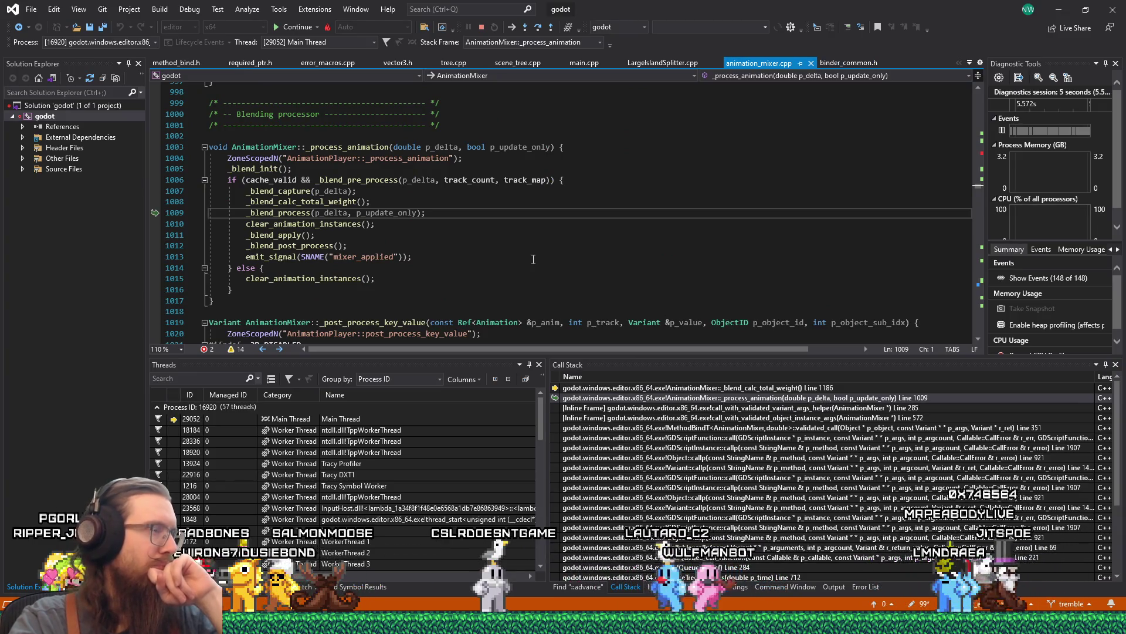
Select the _process_animation name and start a solution-wide Find in Files search for it.
scroll(533, 259, "down", 4)
scroll(532, 265, "down", 5)
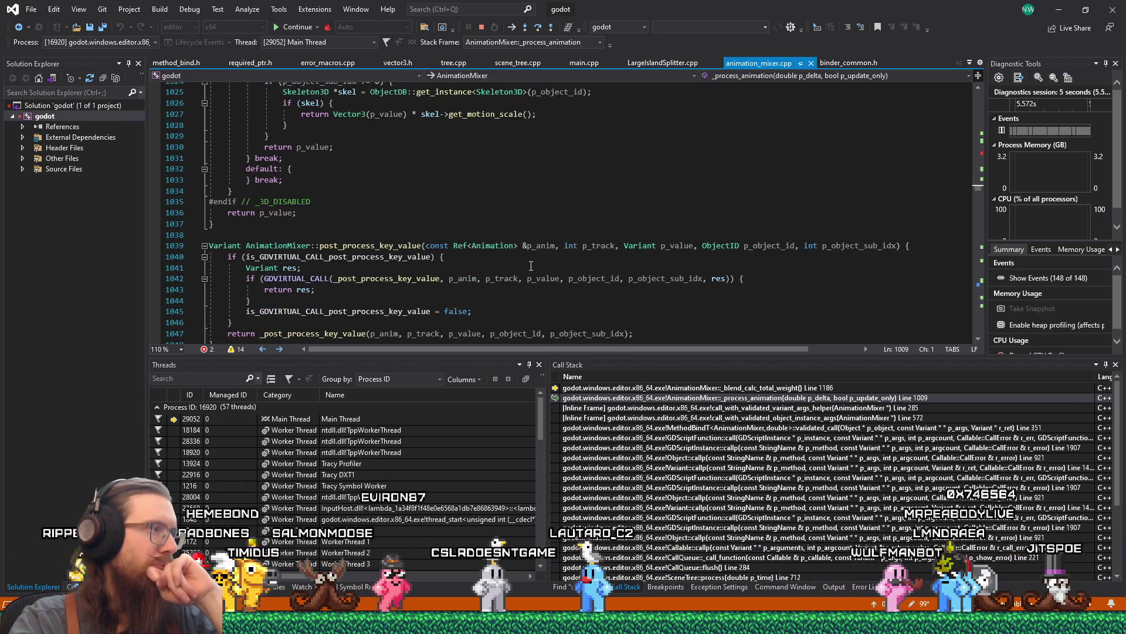
scroll(531, 266, "down", 5)
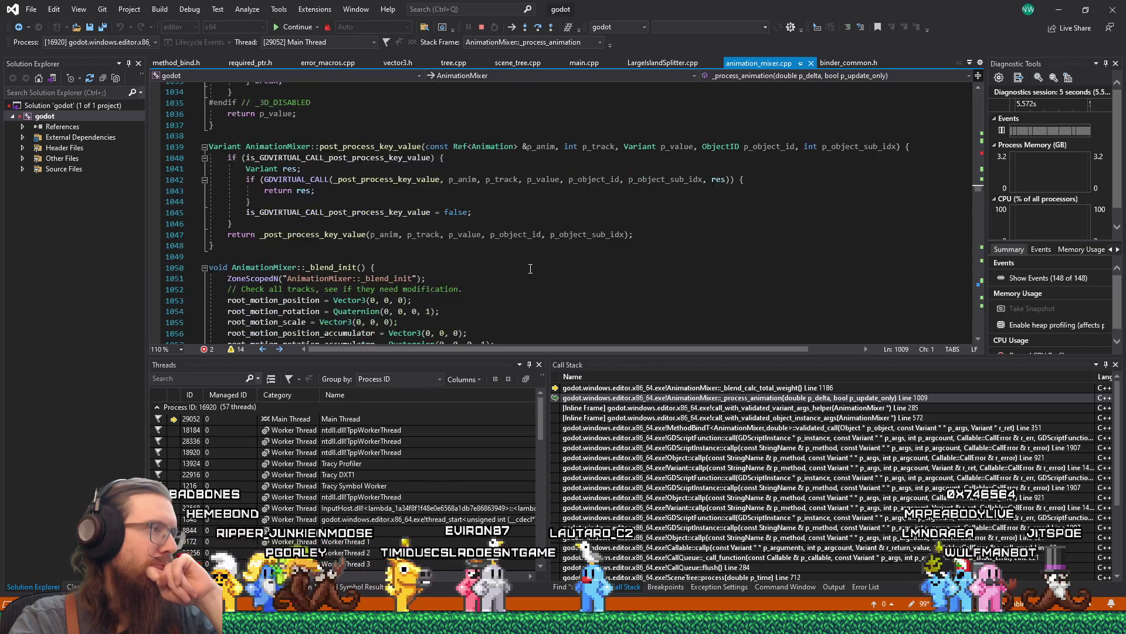
scroll(531, 268, "down", 18)
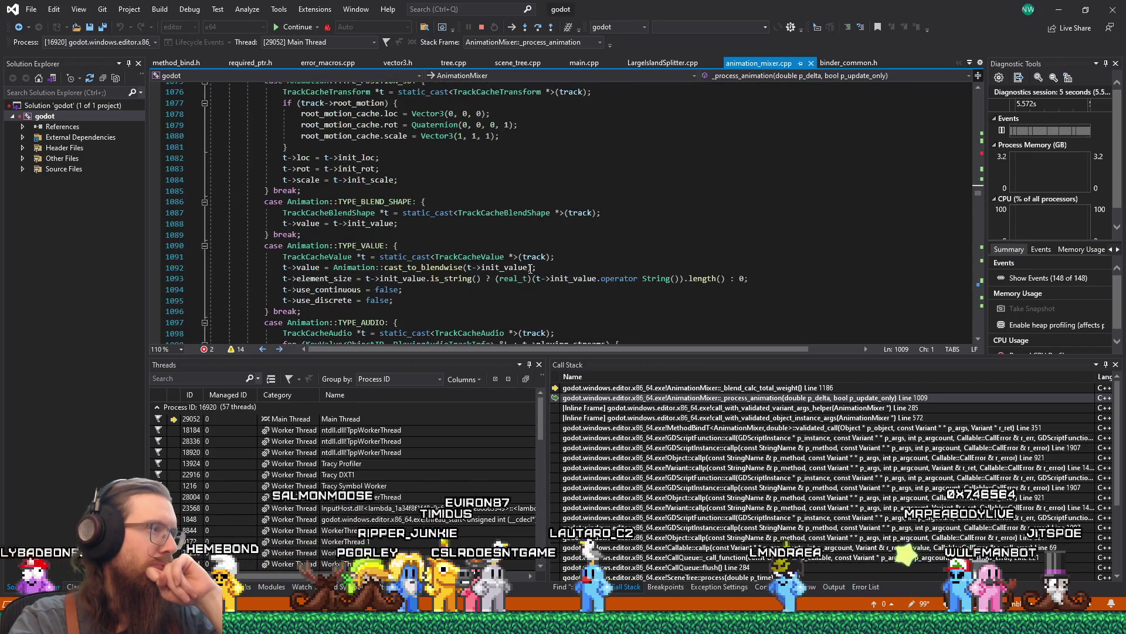
scroll(530, 269, "up", 20)
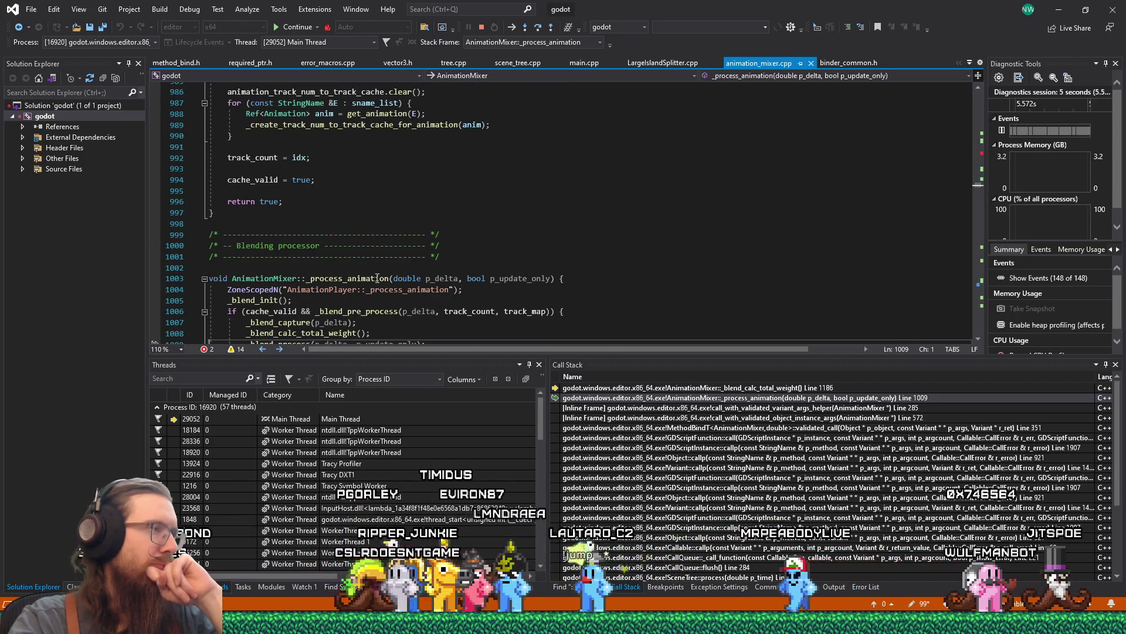
double_click(376, 278)
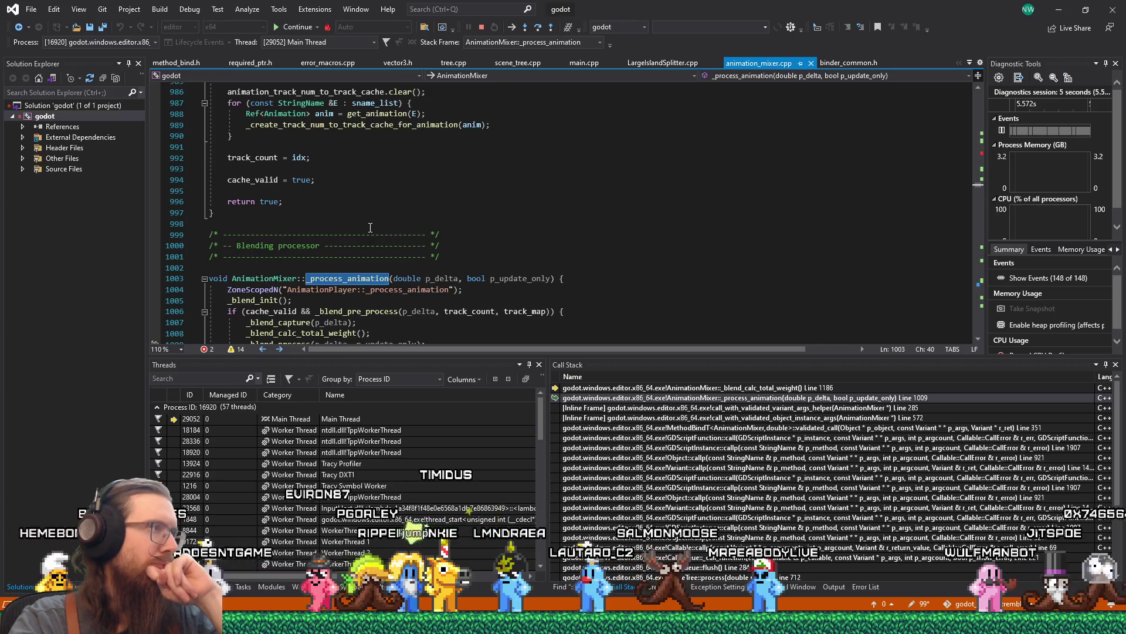
scroll(368, 227, "up", 7)
left_click(424, 27)
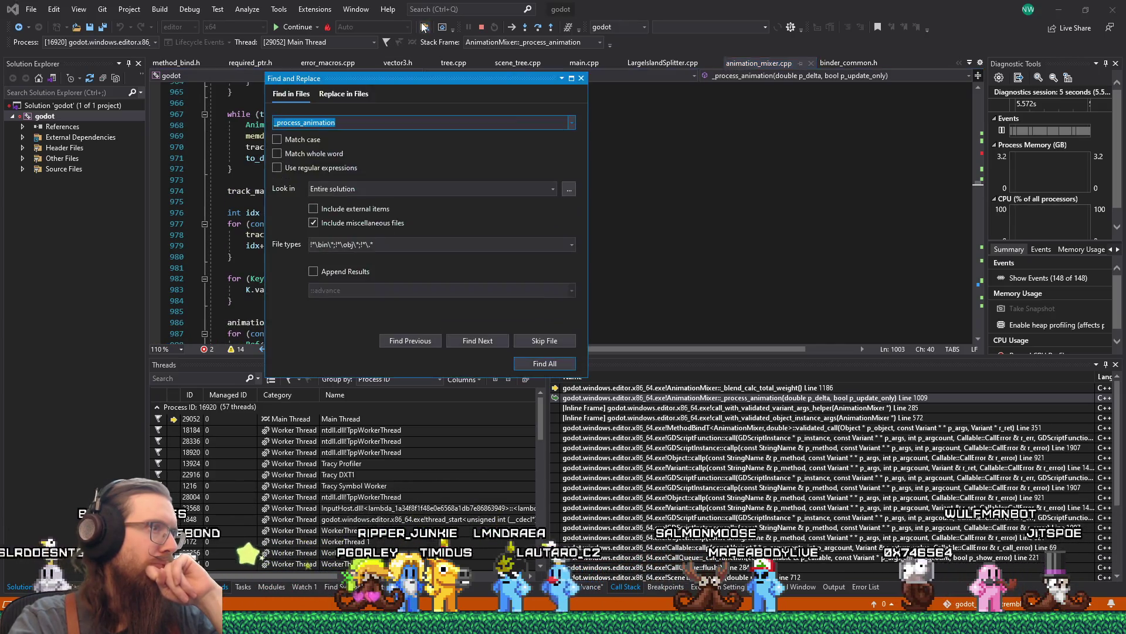
Find all _process_animation matches, widen the File column, and group results by Path then File.
left_click(539, 363)
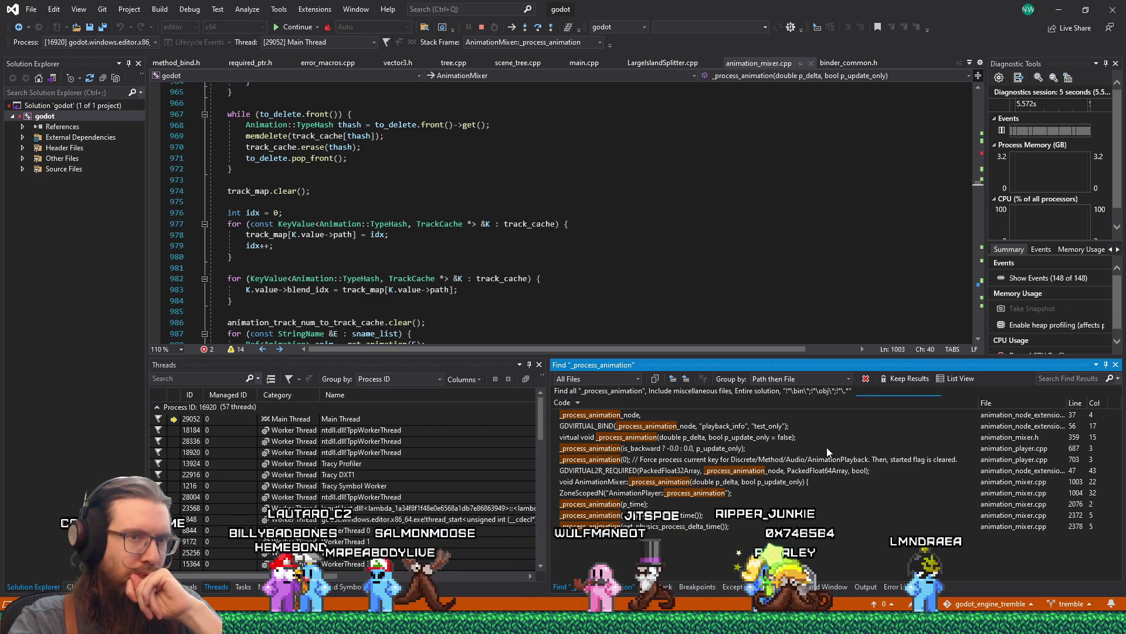
left_click_drag(1069, 399, 1088, 401)
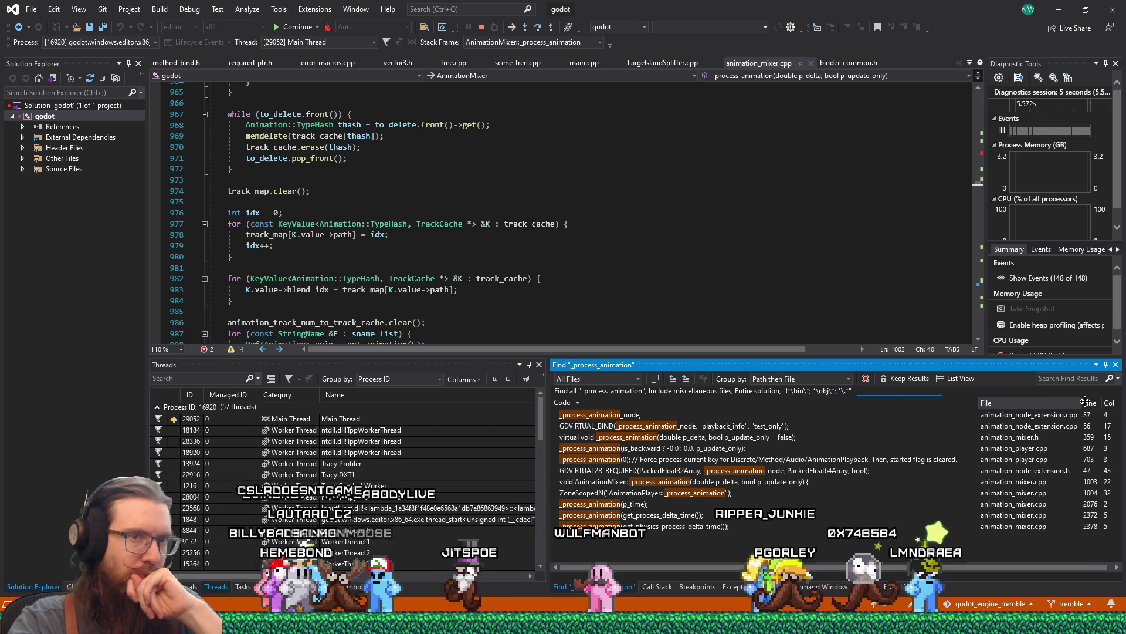
left_click(1089, 401)
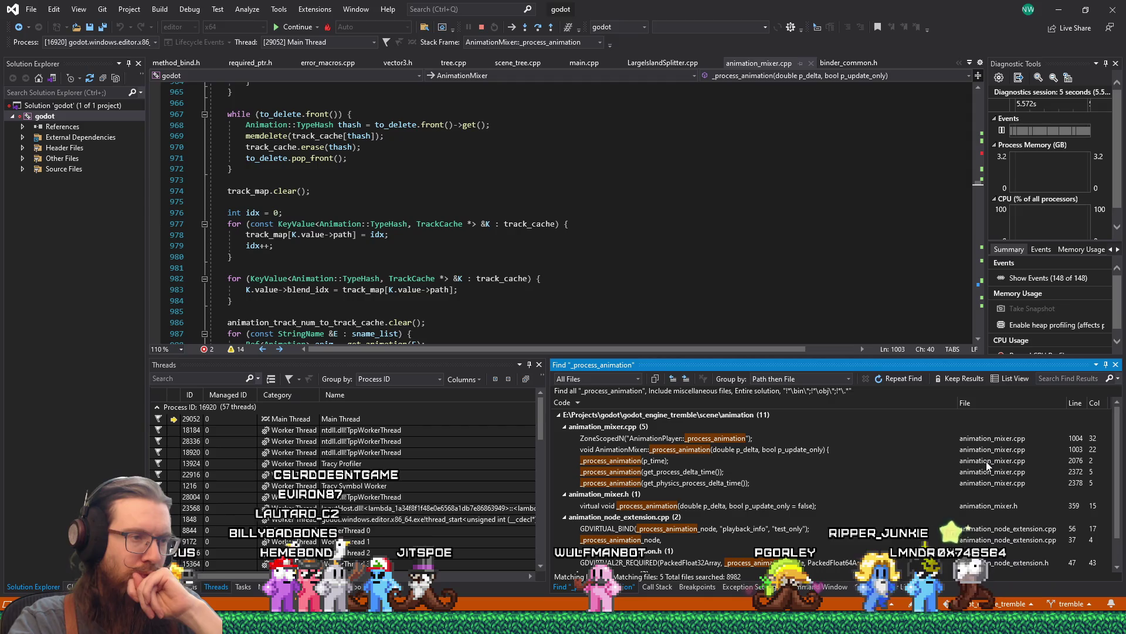
scroll(988, 465, "down", 1)
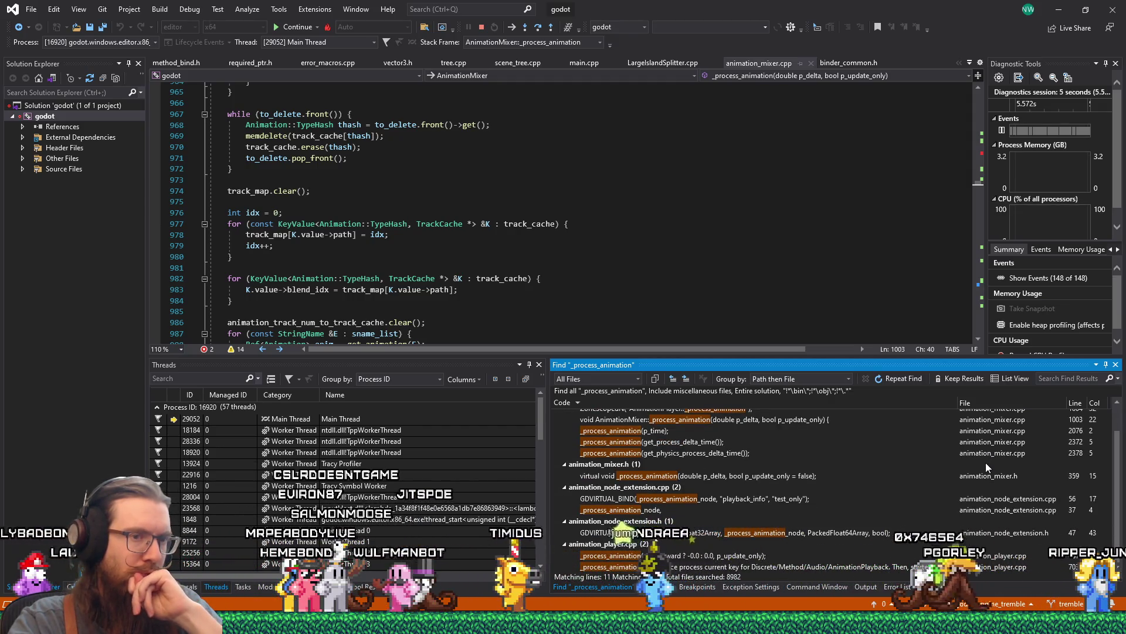
Open the _process_animation call in animation_player.cpp's seek_internal and read around line 687.
double_click(863, 555)
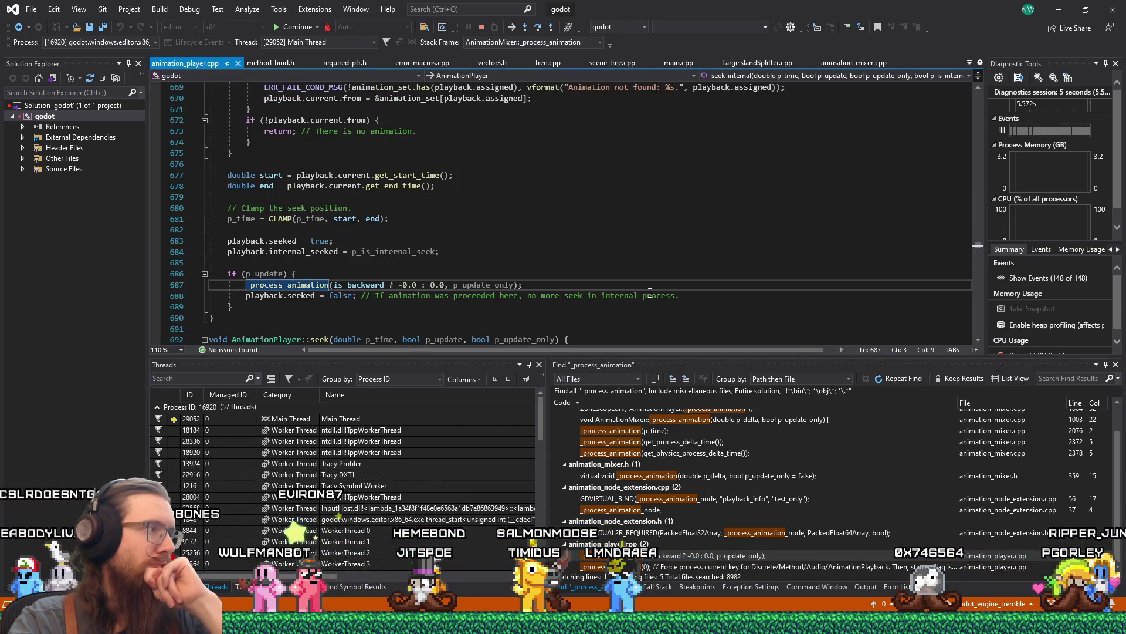
scroll(650, 292, "up", 4)
scroll(650, 292, "up", 3)
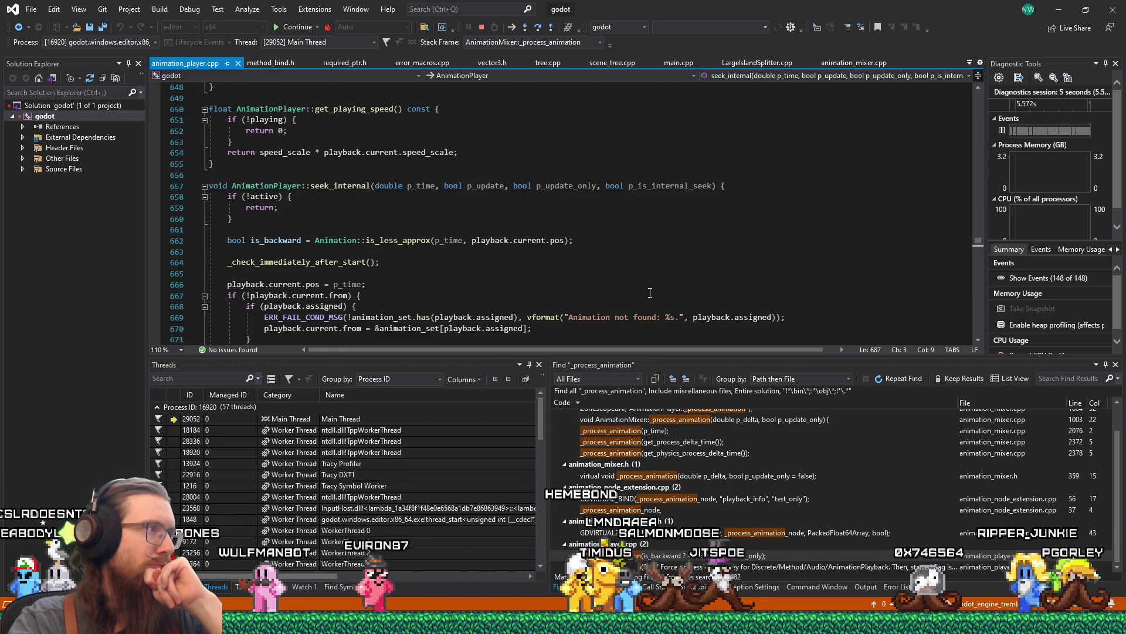
scroll(650, 292, "down", 4)
scroll(651, 294, "down", 4)
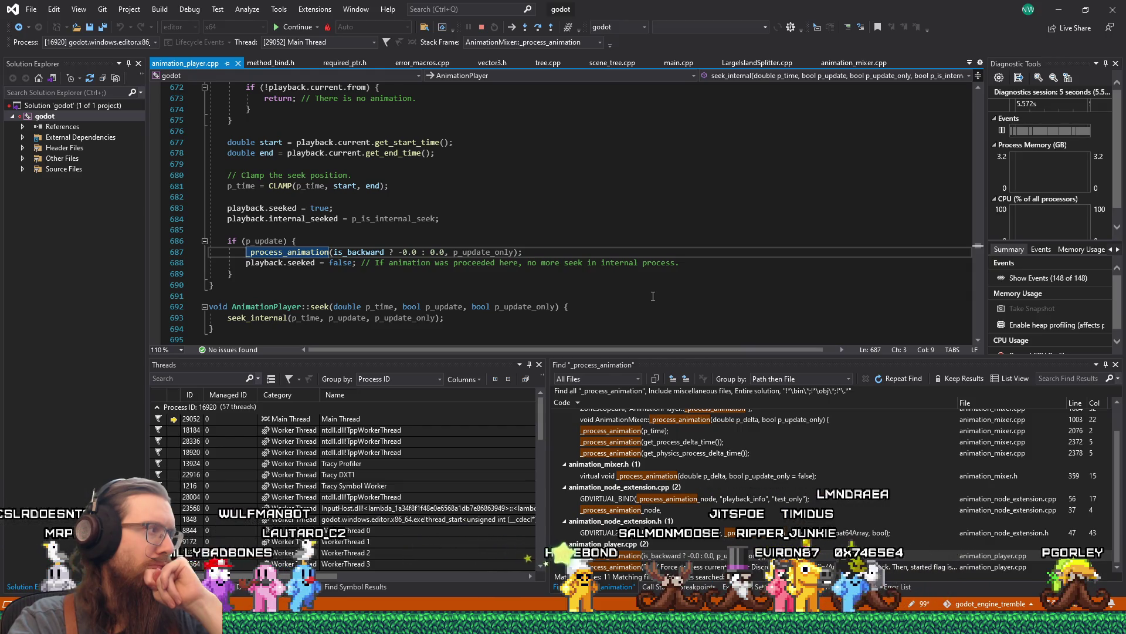
scroll(653, 296, "down", 1)
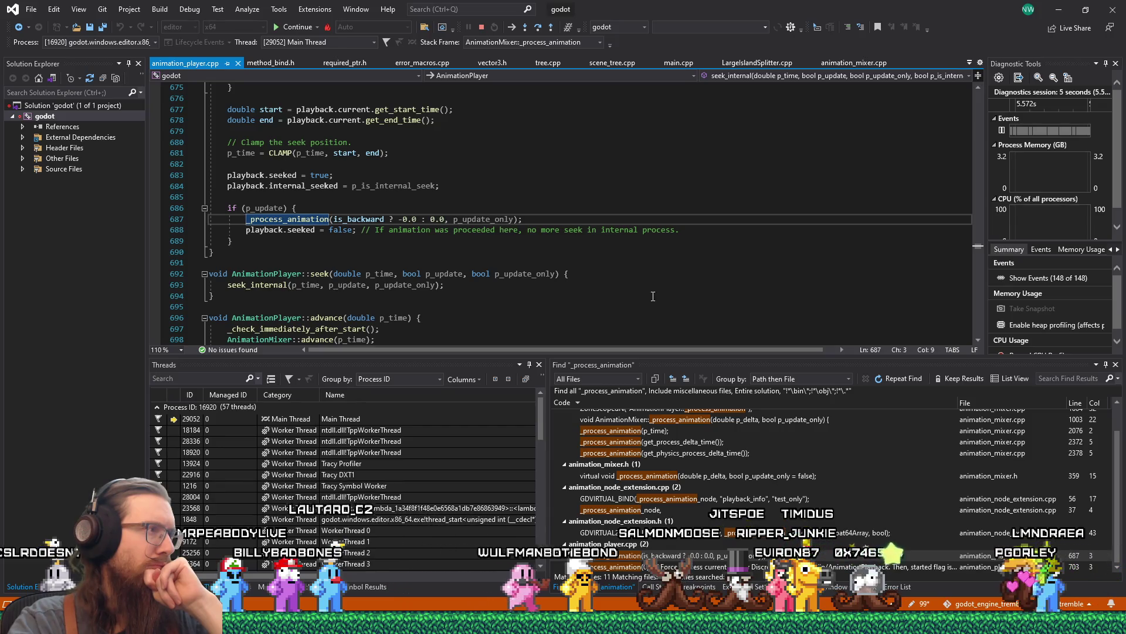
scroll(653, 296, "up", 2)
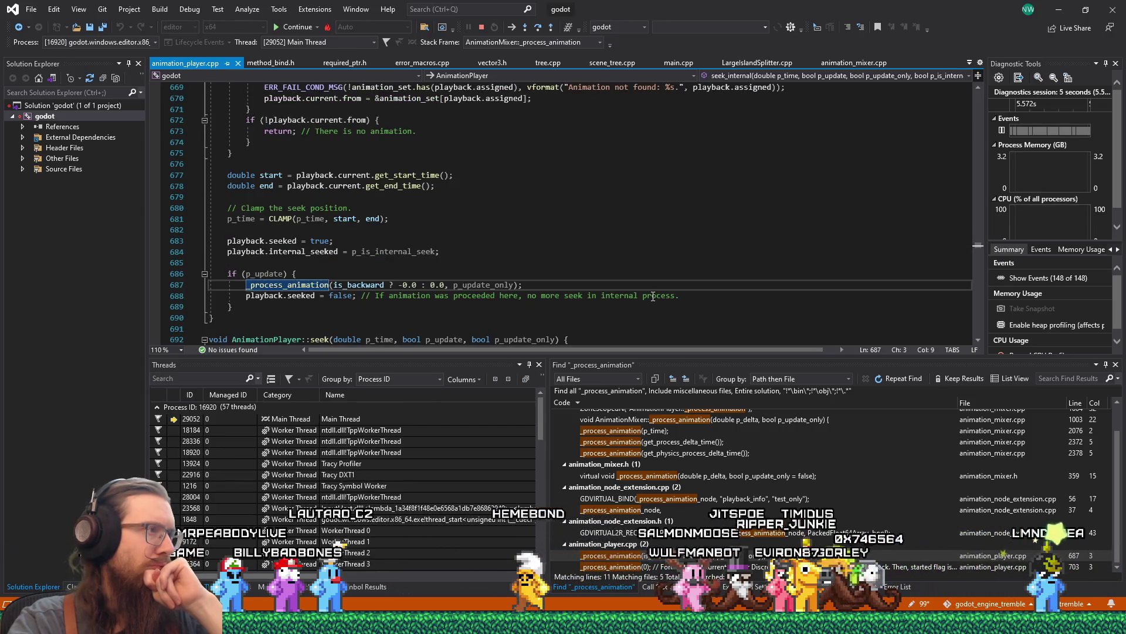
scroll(653, 296, "down", 1)
scroll(653, 296, "down", 2)
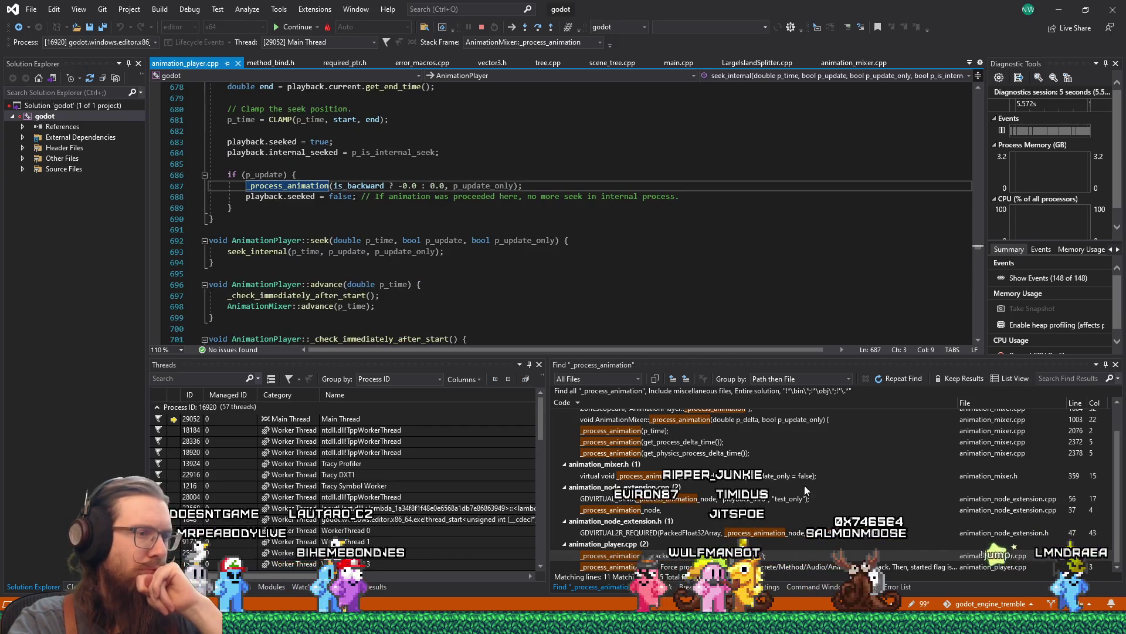
scroll(797, 540, "up", 1)
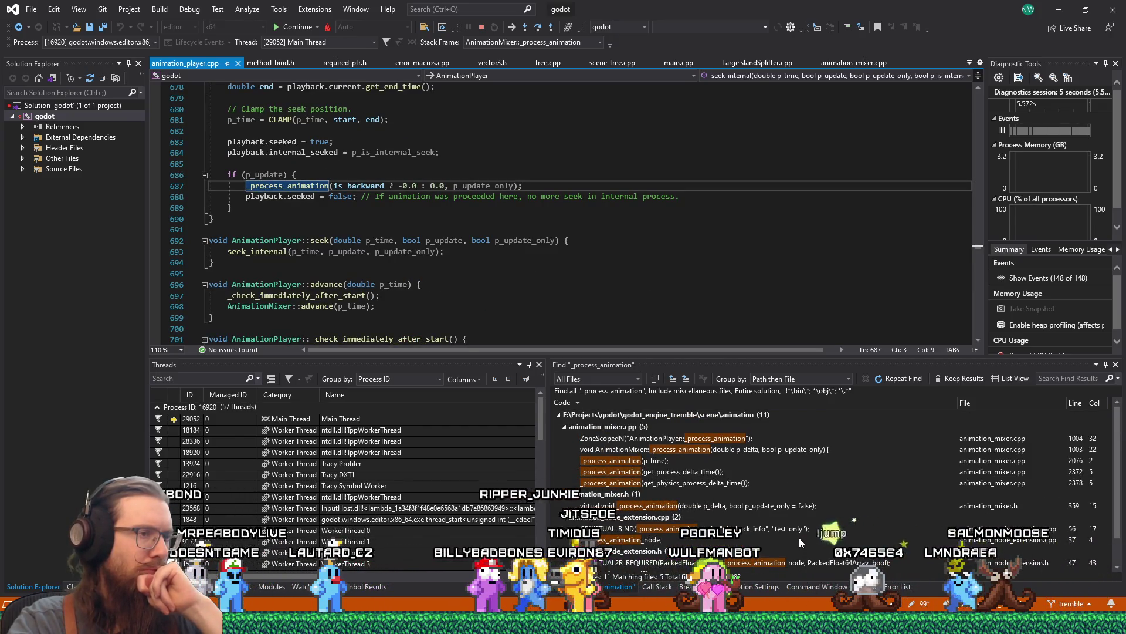
Open the animation_mixer.cpp line 2372 result and read through AnimationMixer::_notification.
double_click(802, 470)
scroll(633, 261, "up", 18)
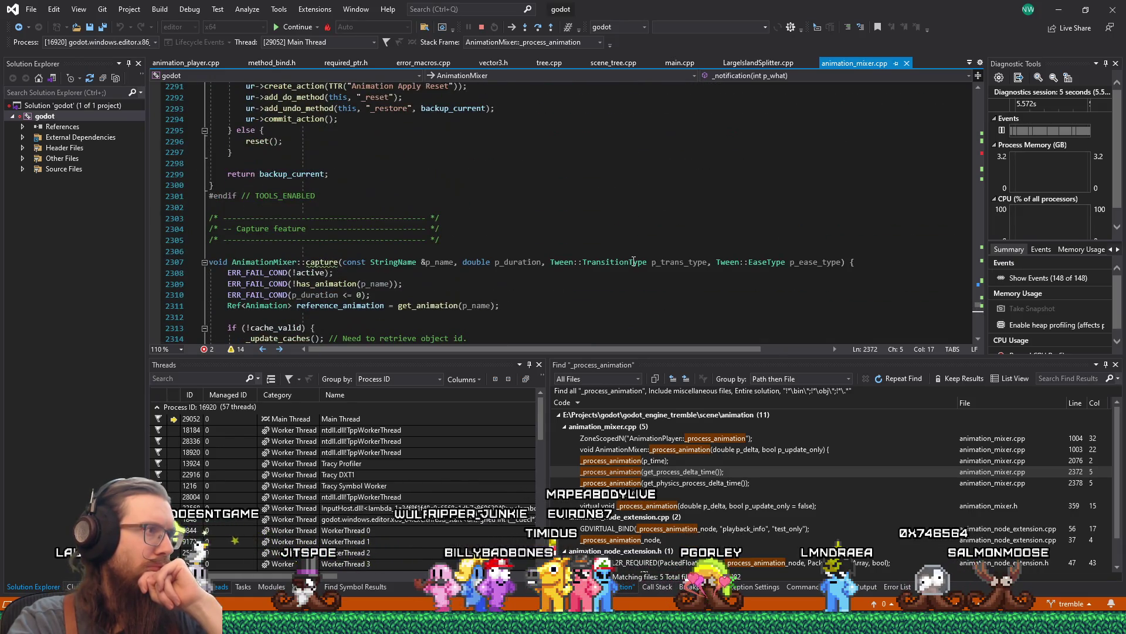
scroll(634, 261, "up", 7)
scroll(634, 261, "down", 11)
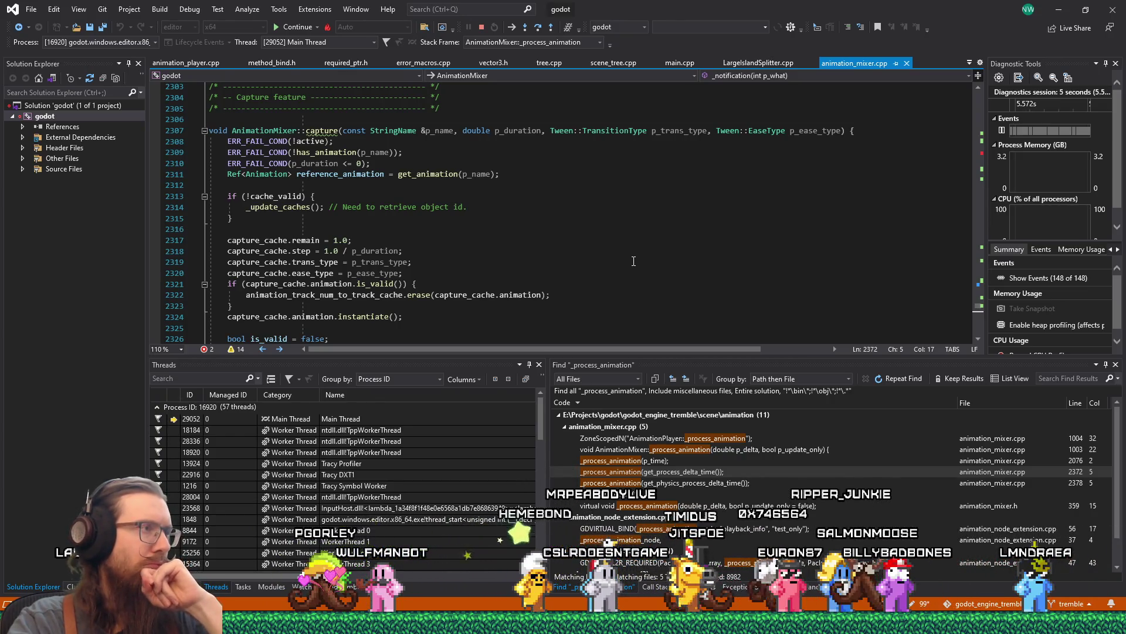
scroll(634, 261, "down", 9)
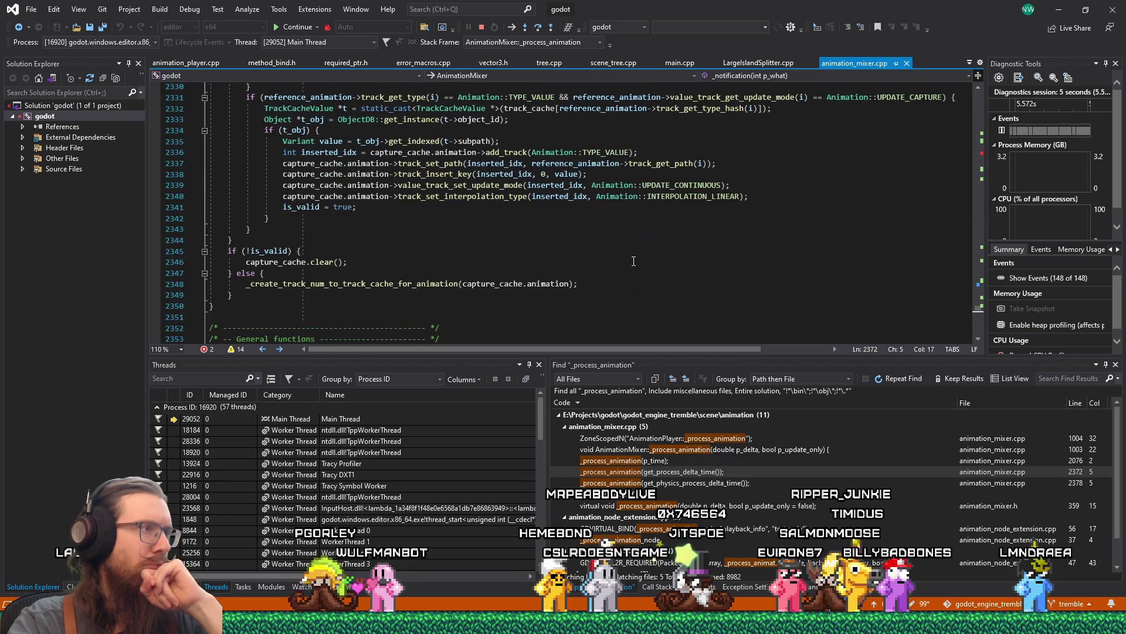
scroll(633, 261, "down", 5)
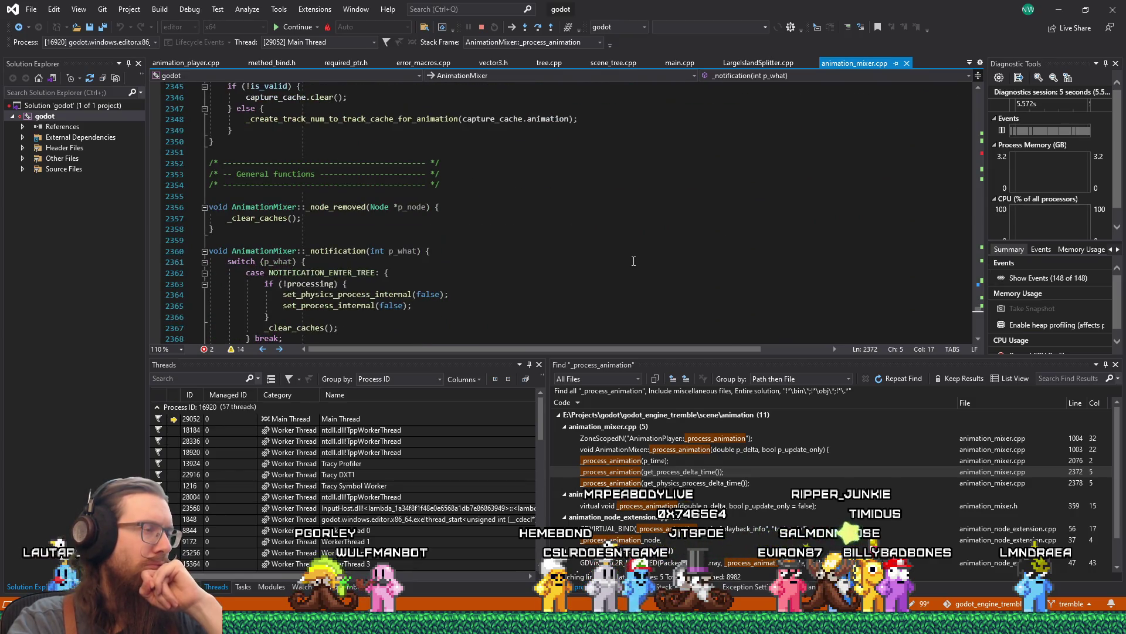
scroll(633, 261, "down", 2)
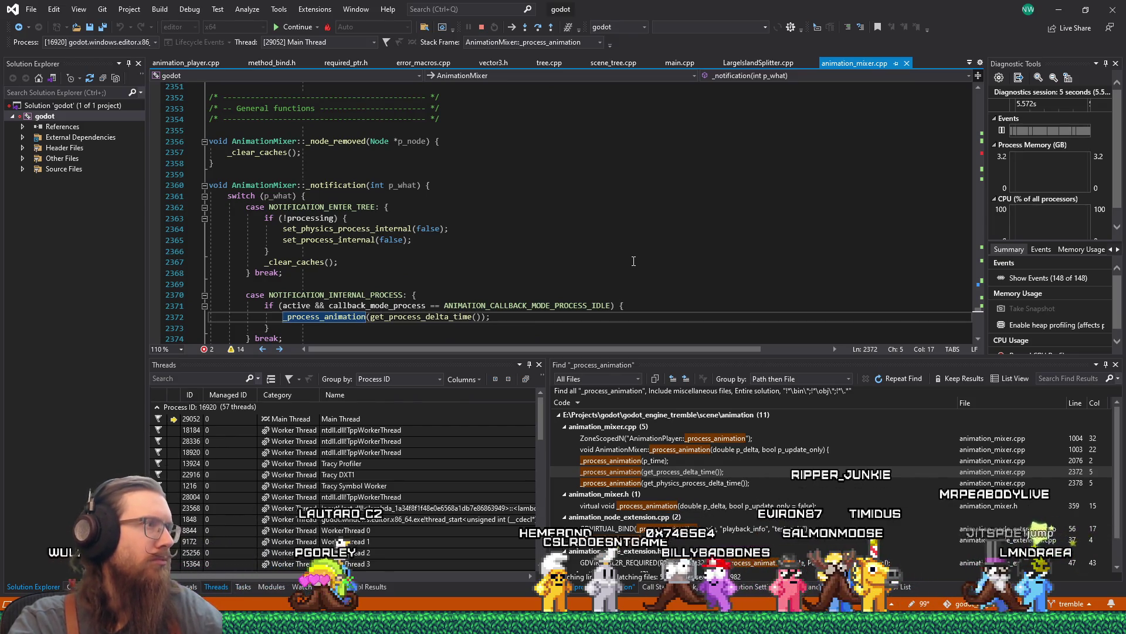
scroll(634, 261, "down", 1)
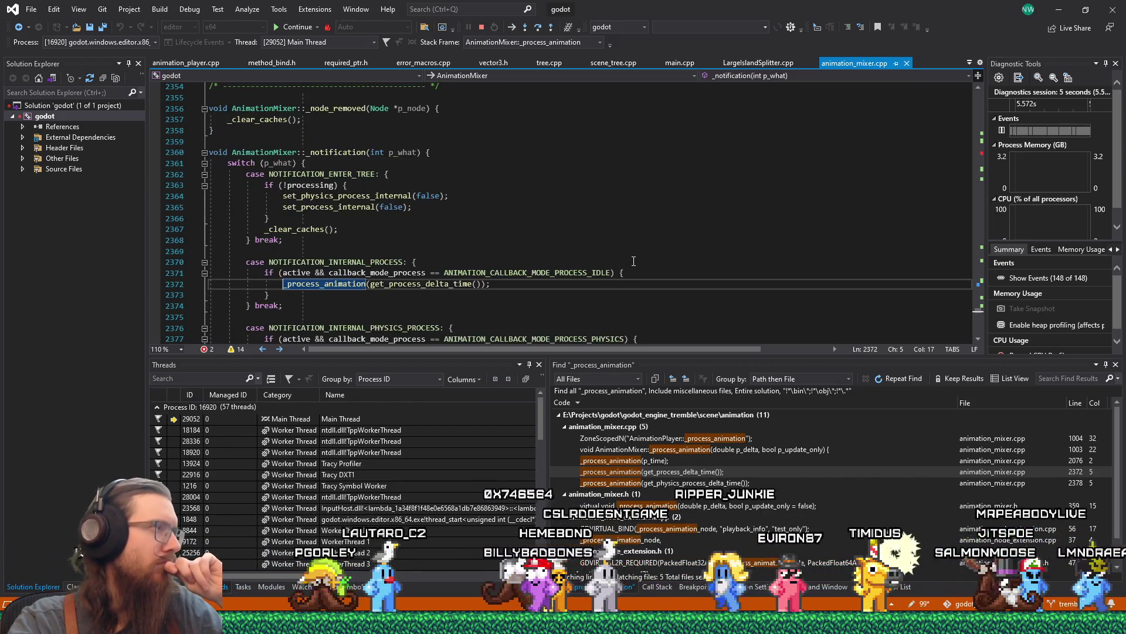
scroll(634, 261, "down", 1)
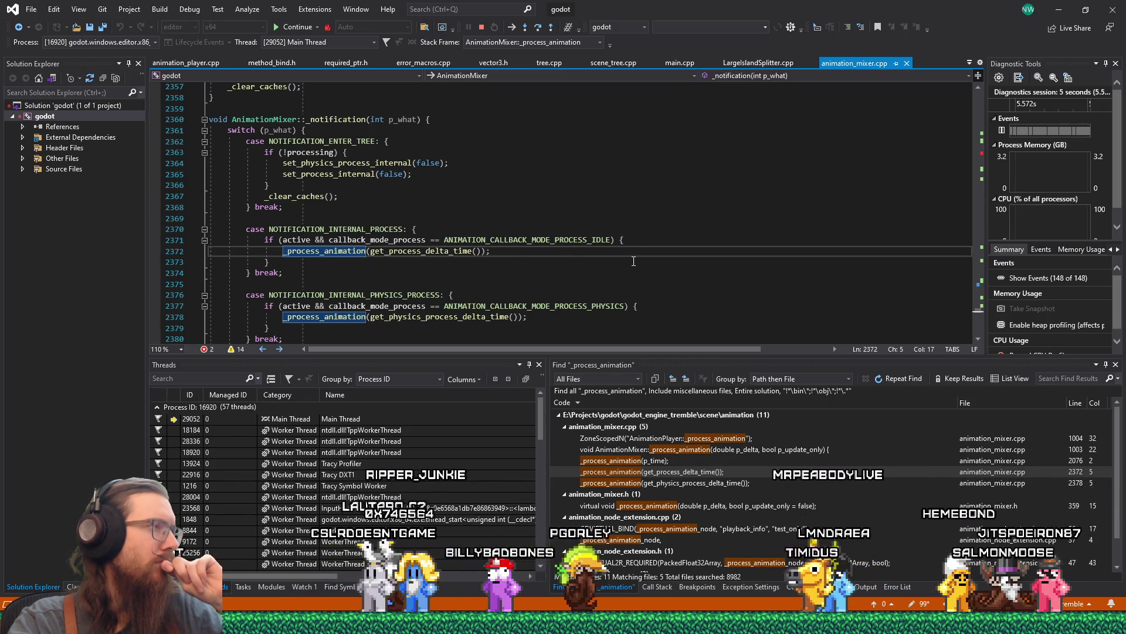
scroll(633, 261, "down", 2)
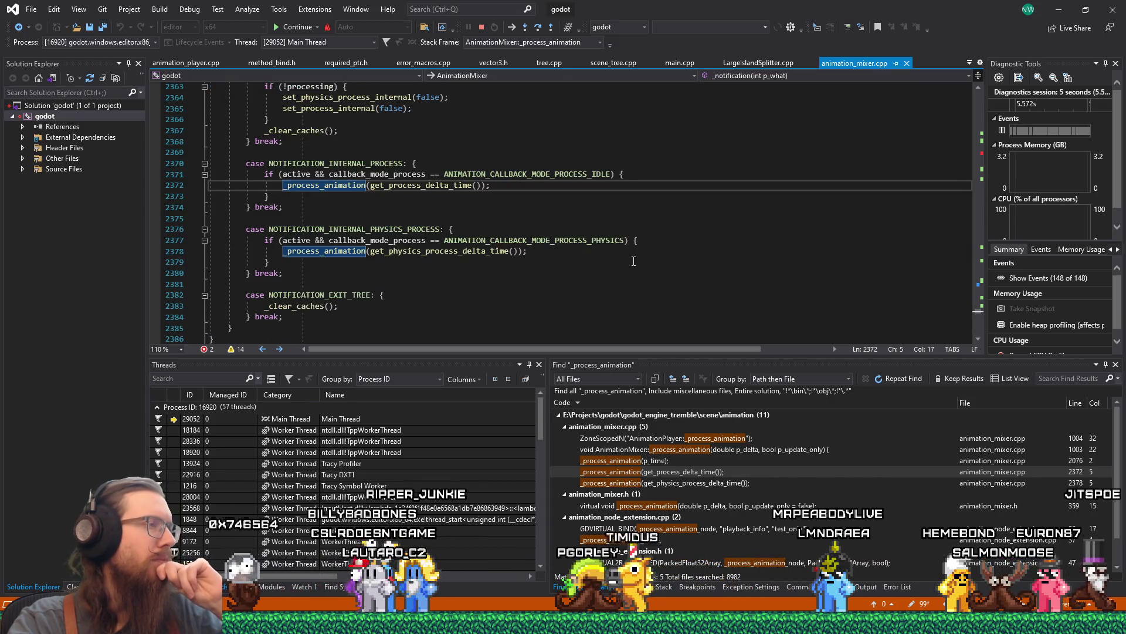
scroll(633, 261, "up", 4)
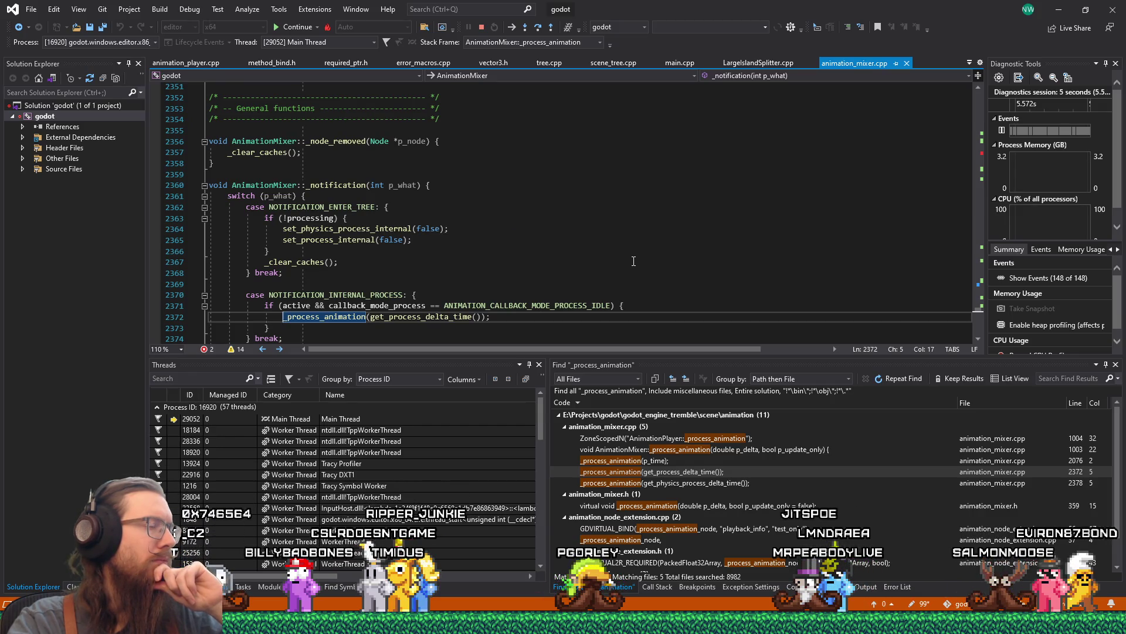
scroll(634, 261, "down", 3)
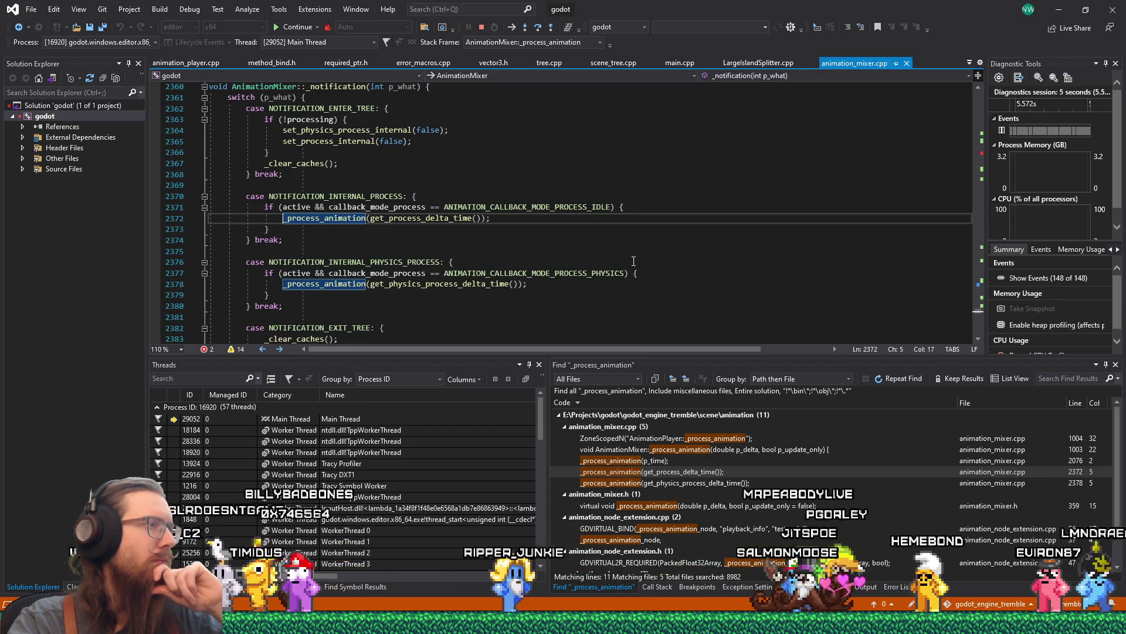
Check identifier datatips around the _process_animation calls on lines 2372 and 2378.
mouse_move(384, 197)
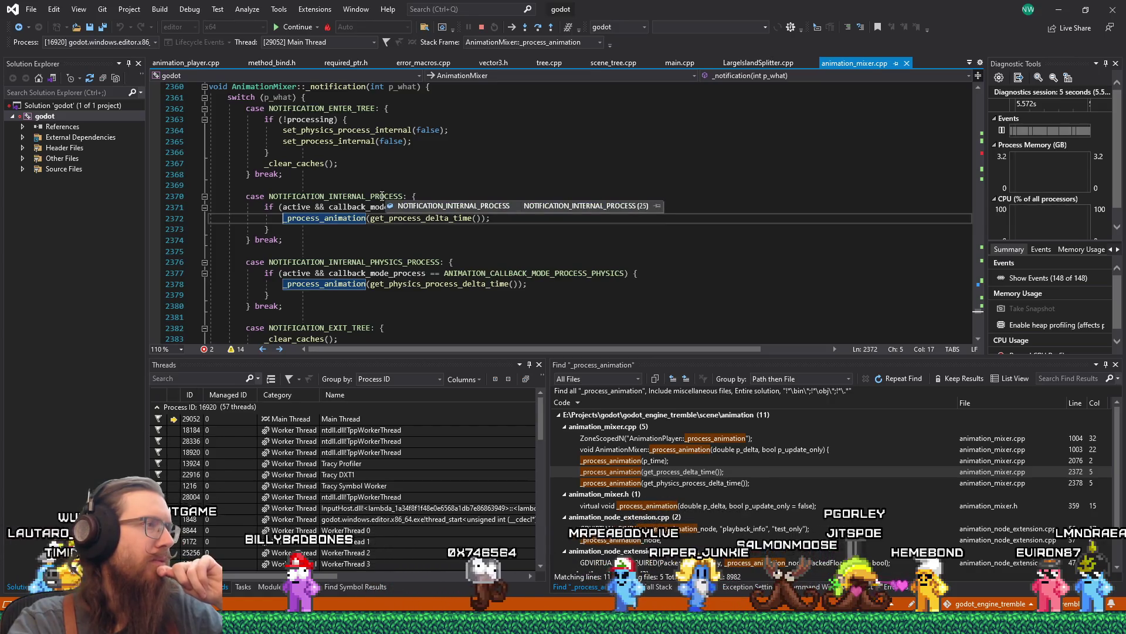
scroll(384, 252, "down", 2)
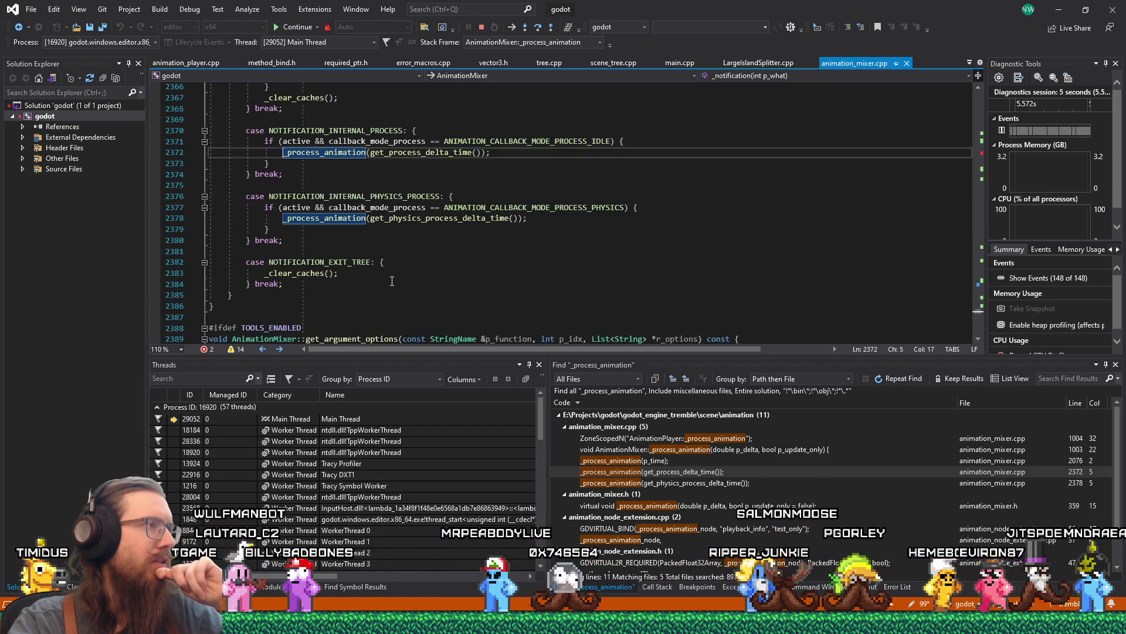
scroll(392, 281, "up", 3)
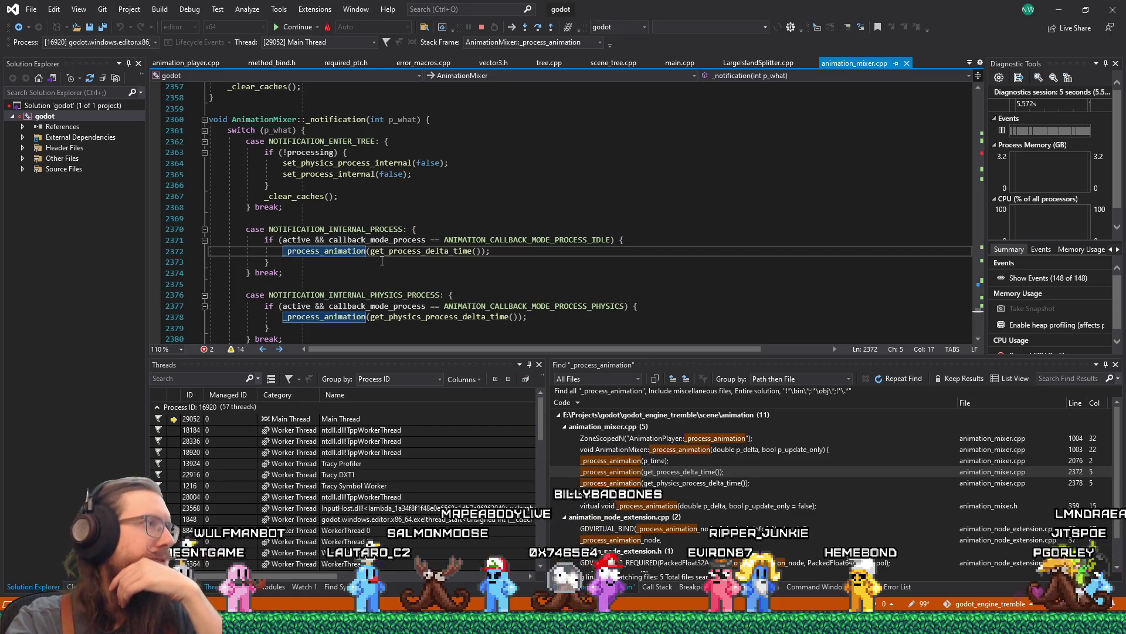
mouse_move(392, 257)
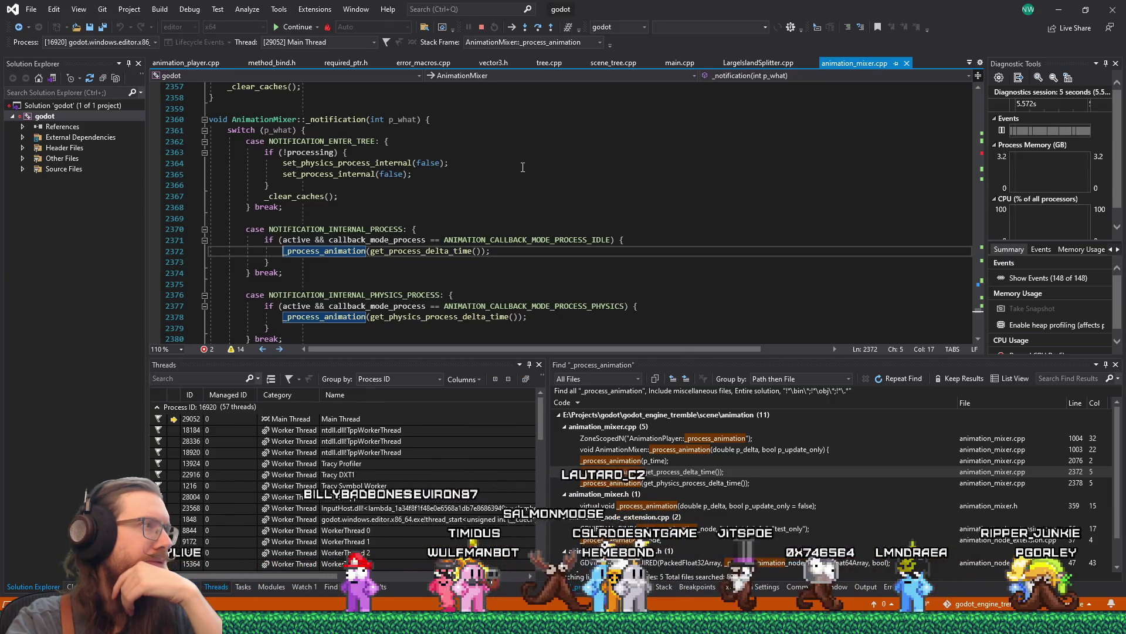
scroll(523, 168, "down", 1)
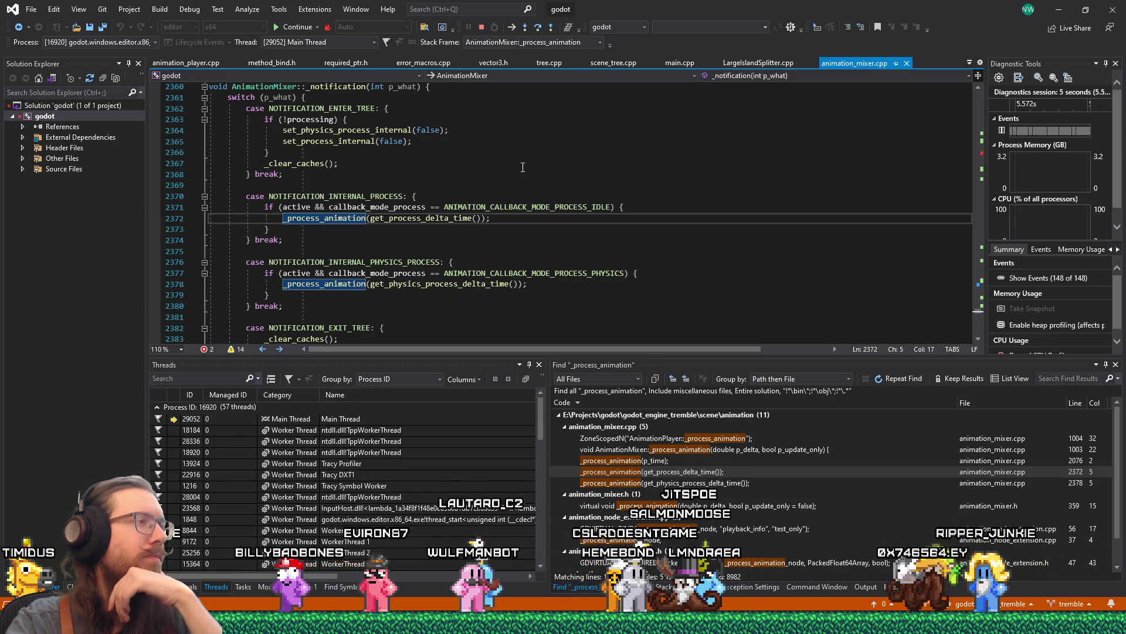
scroll(523, 168, "down", 1)
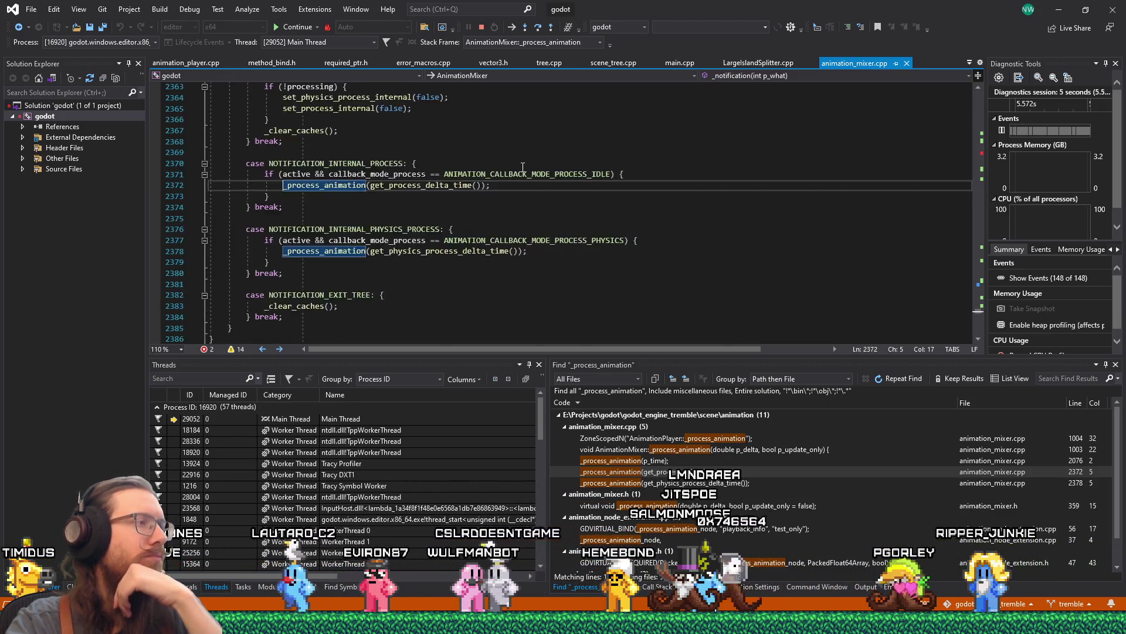
Read further down through animation_mixer.cpp.
scroll(523, 168, "down", 3)
scroll(522, 169, "down", 7)
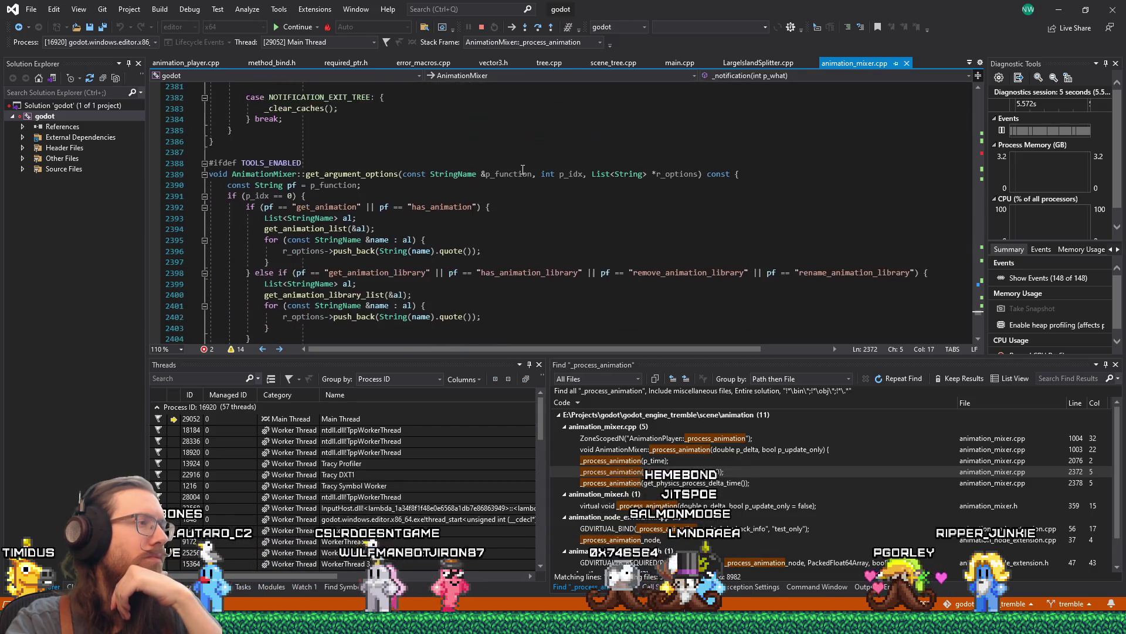
scroll(523, 170, "down", 6)
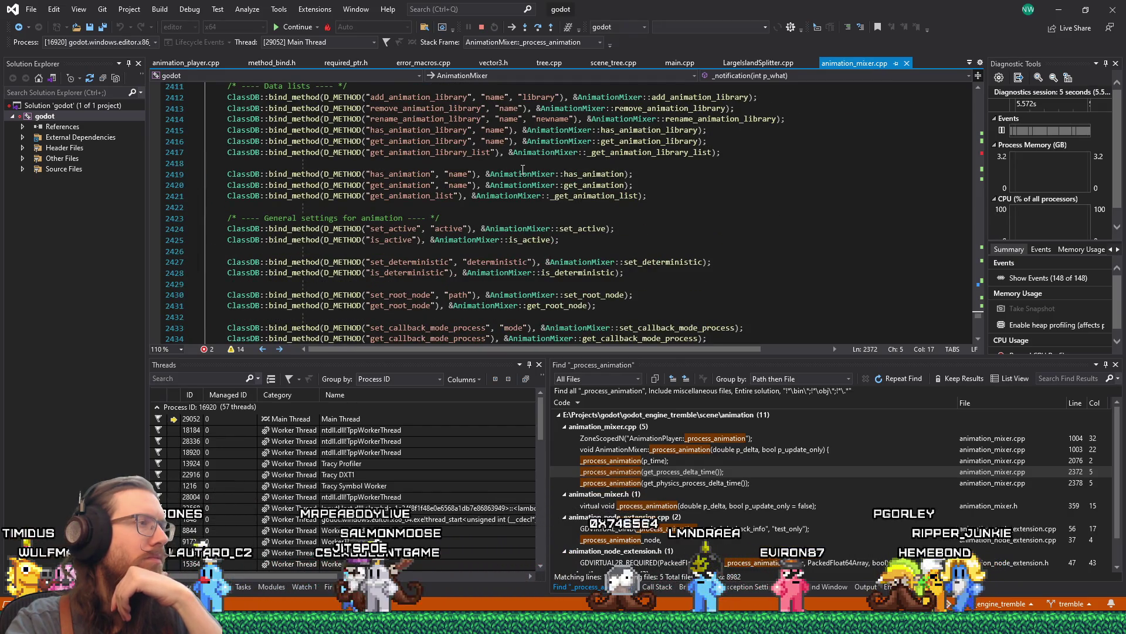
scroll(523, 170, "down", 1)
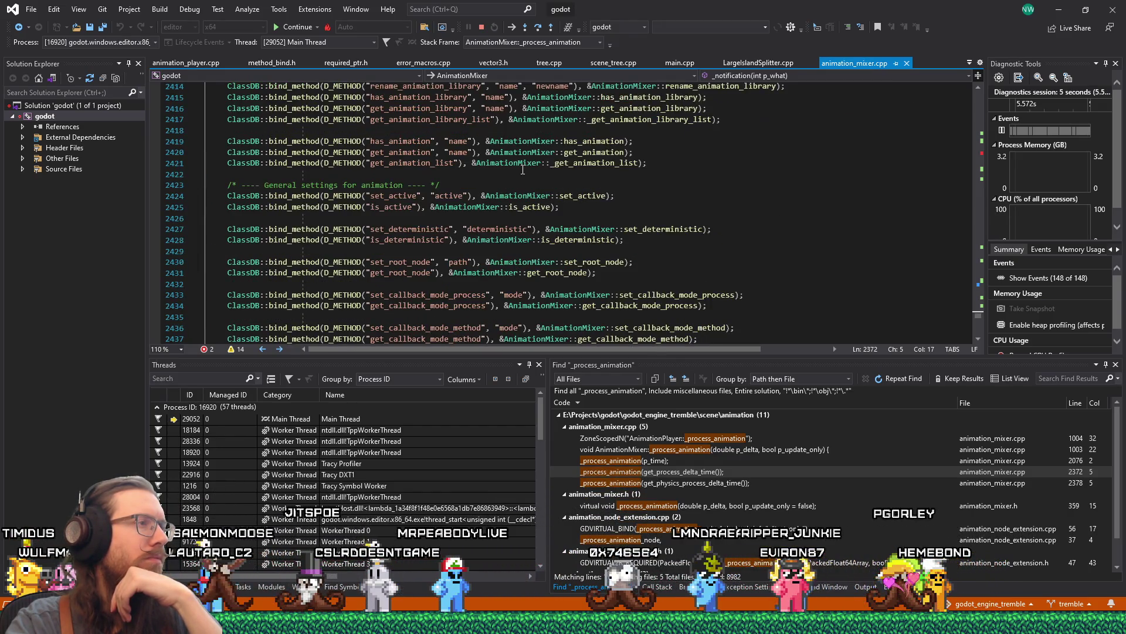
scroll(522, 169, "down", 2)
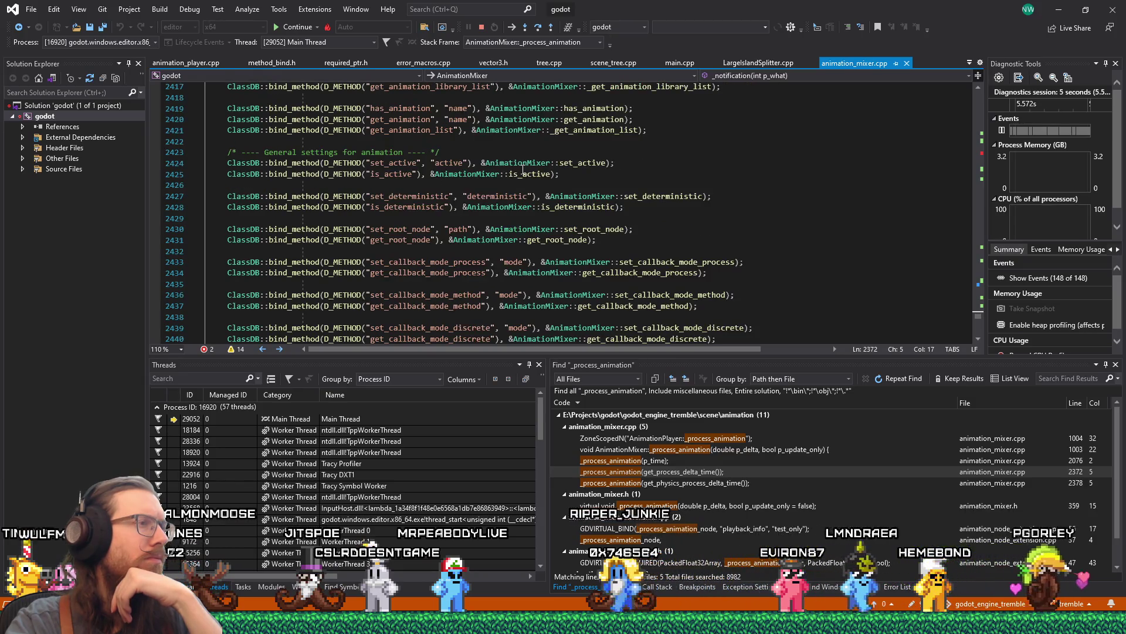
scroll(523, 170, "down", 1)
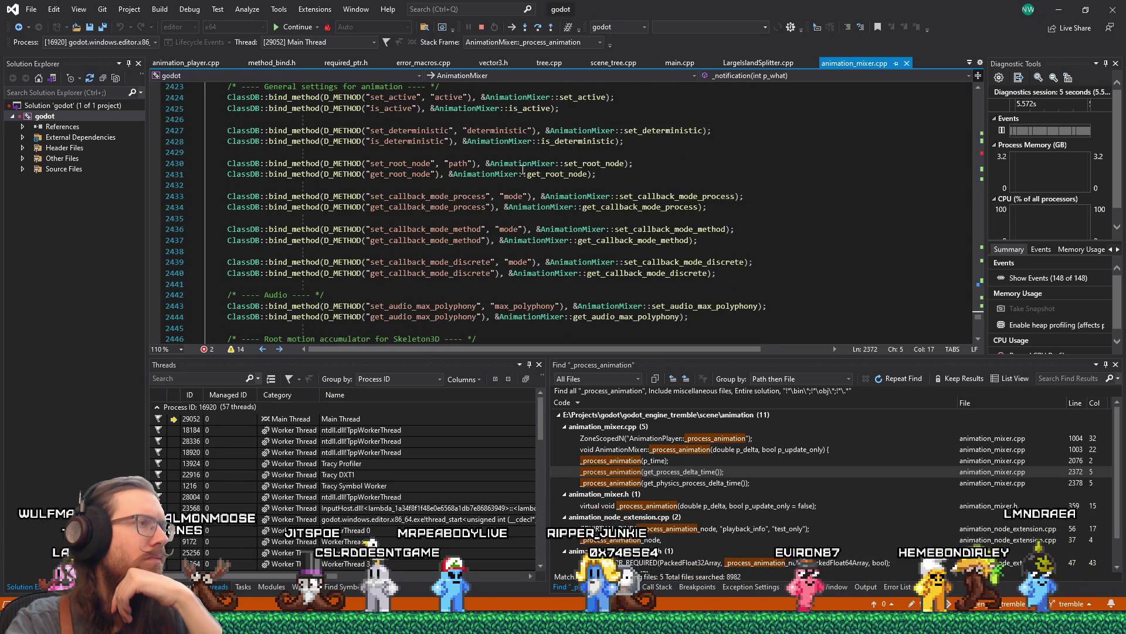
scroll(523, 170, "down", 1)
scroll(523, 170, "down", 1)
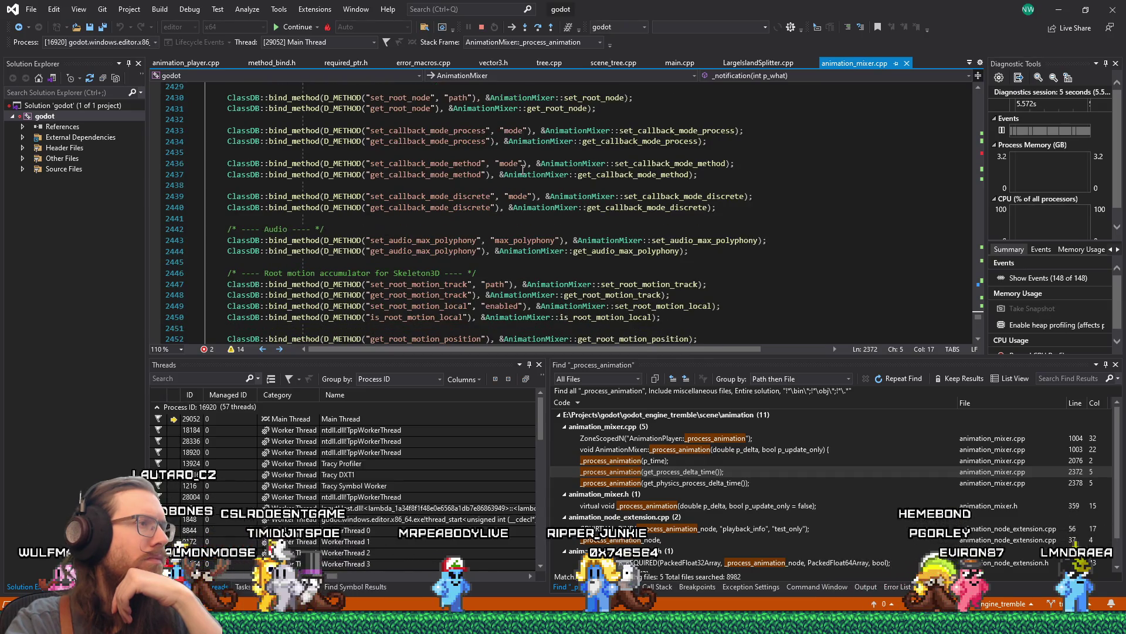
scroll(523, 169, "down", 3)
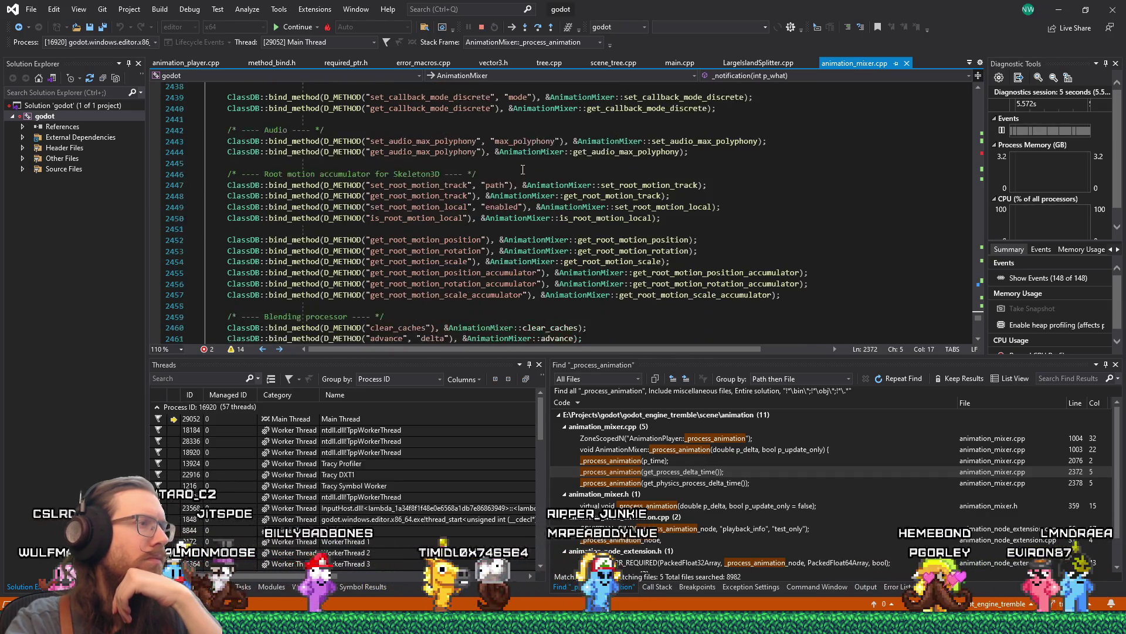
scroll(523, 170, "down", 3)
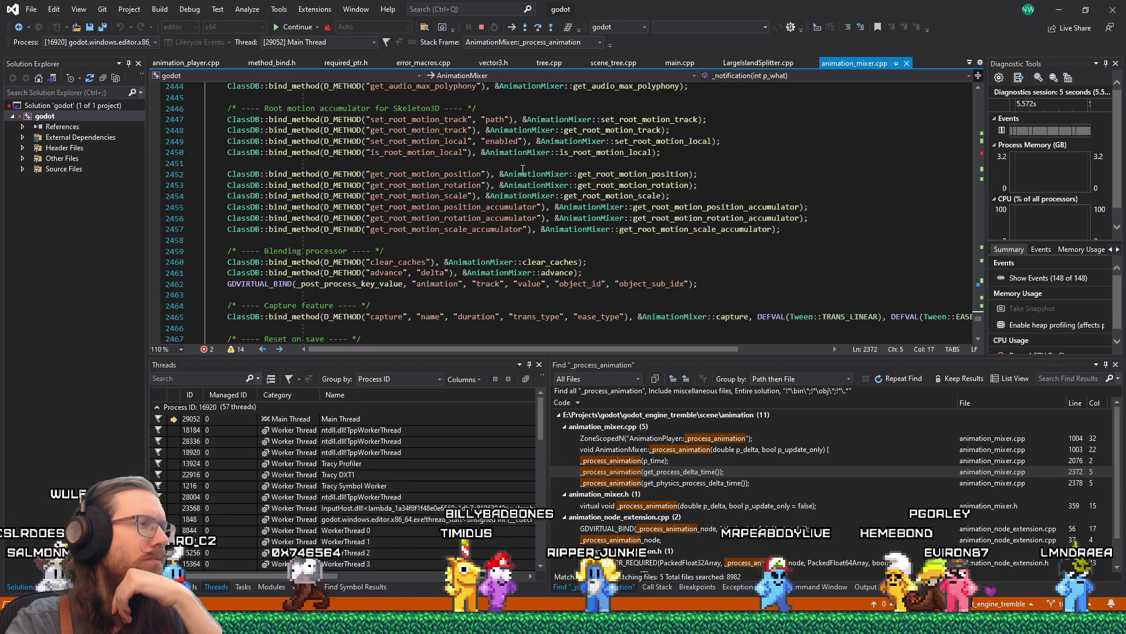
scroll(523, 169, "down", 3)
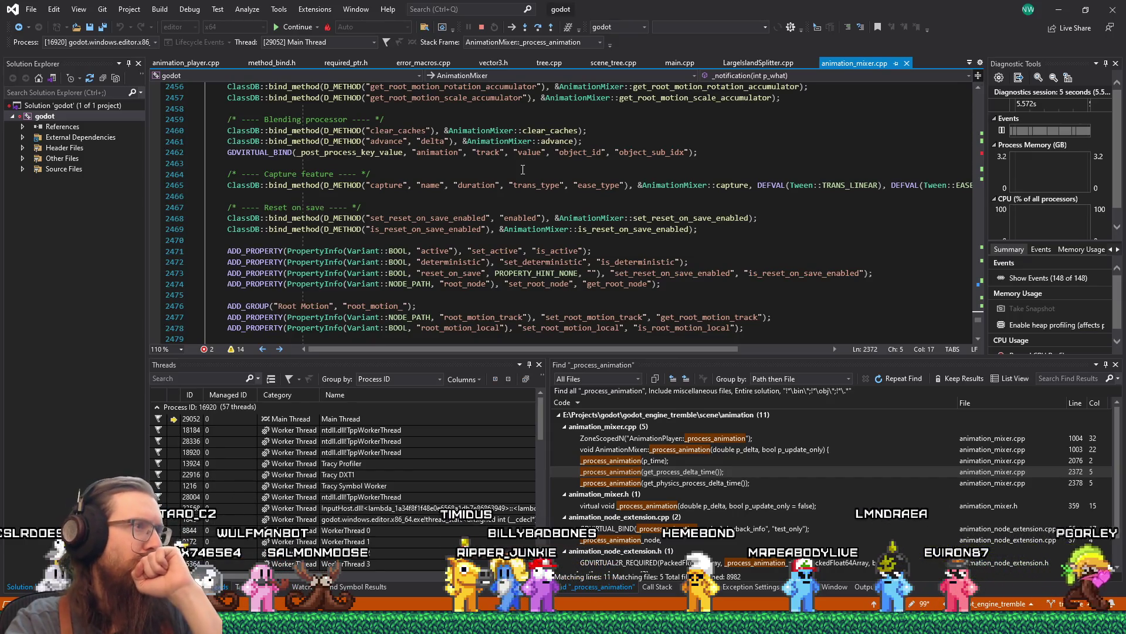
scroll(523, 169, "down", 2)
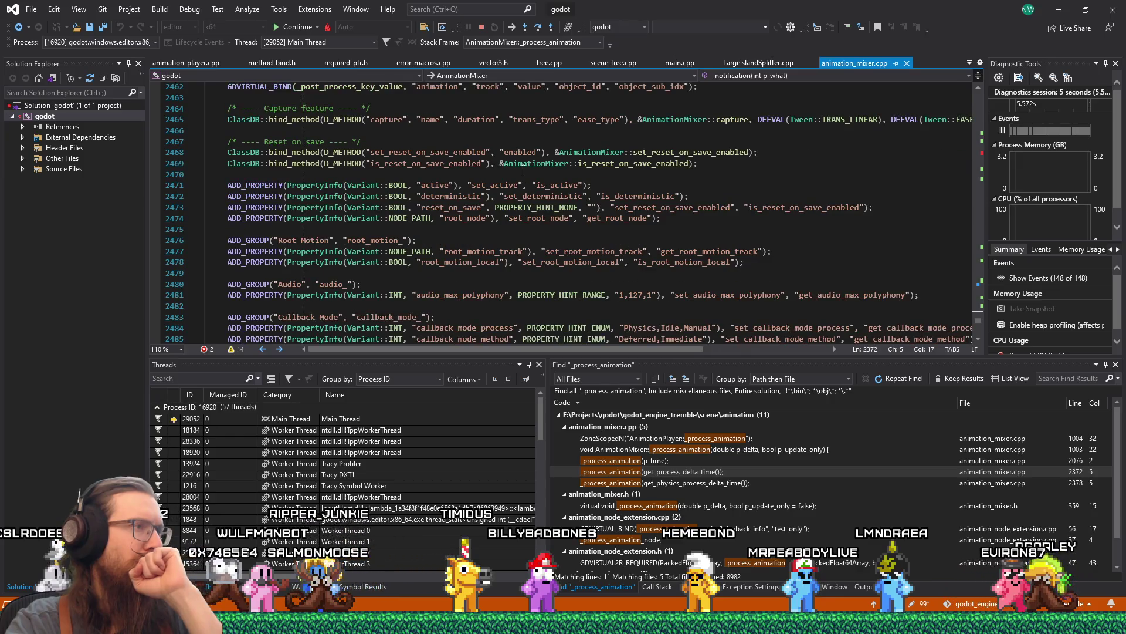
scroll(523, 169, "down", 1)
scroll(523, 169, "down", 7)
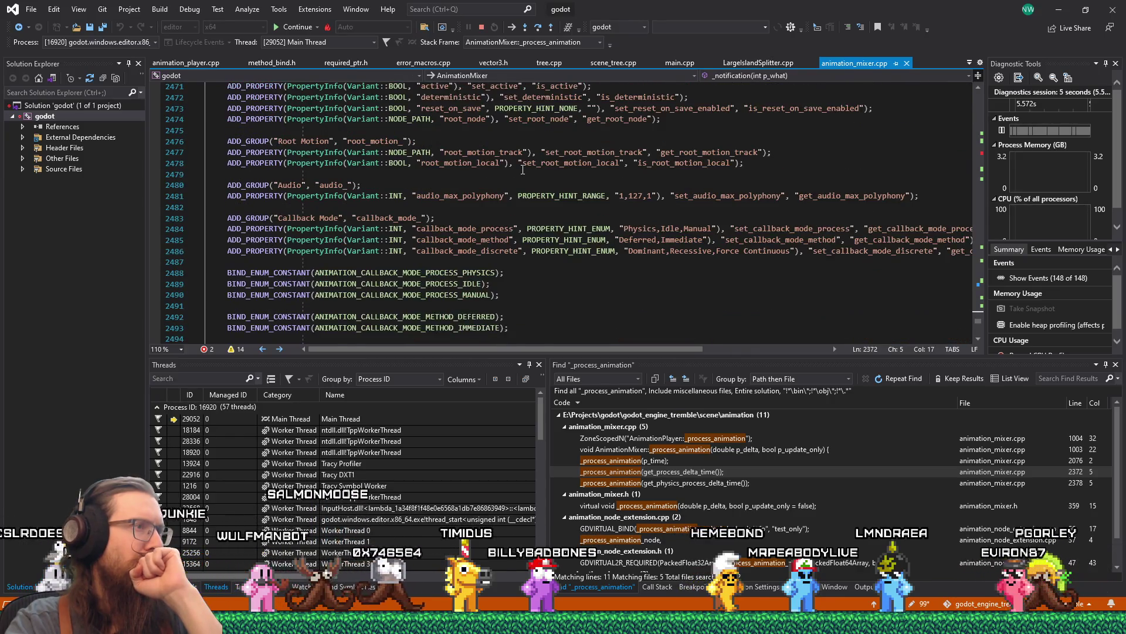
scroll(522, 170, "down", 9)
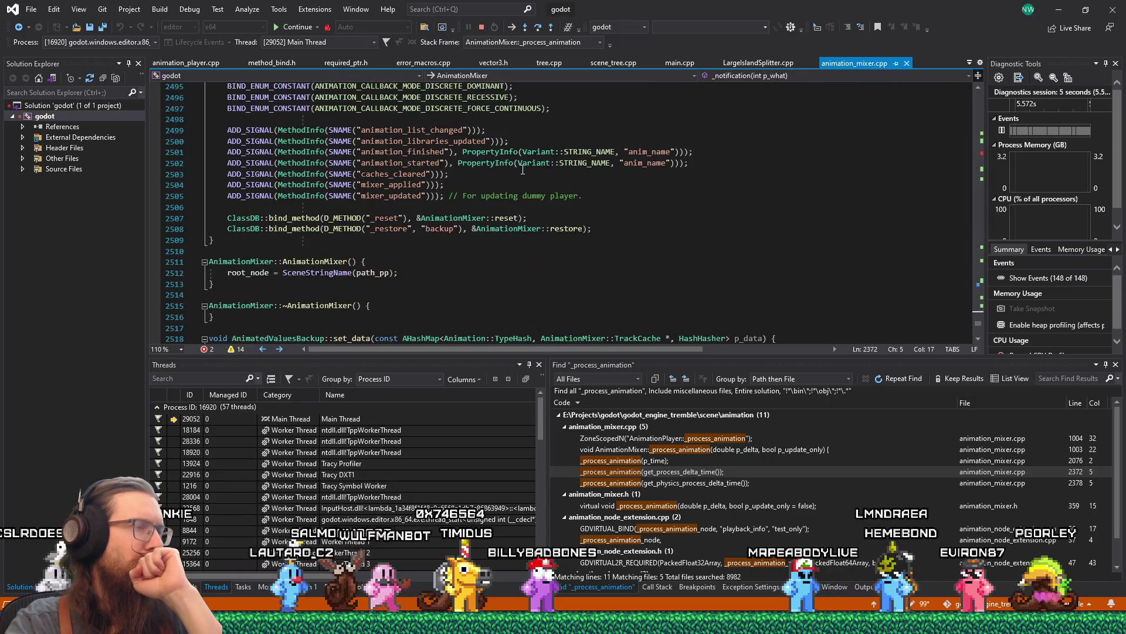
scroll(522, 171, "down", 16)
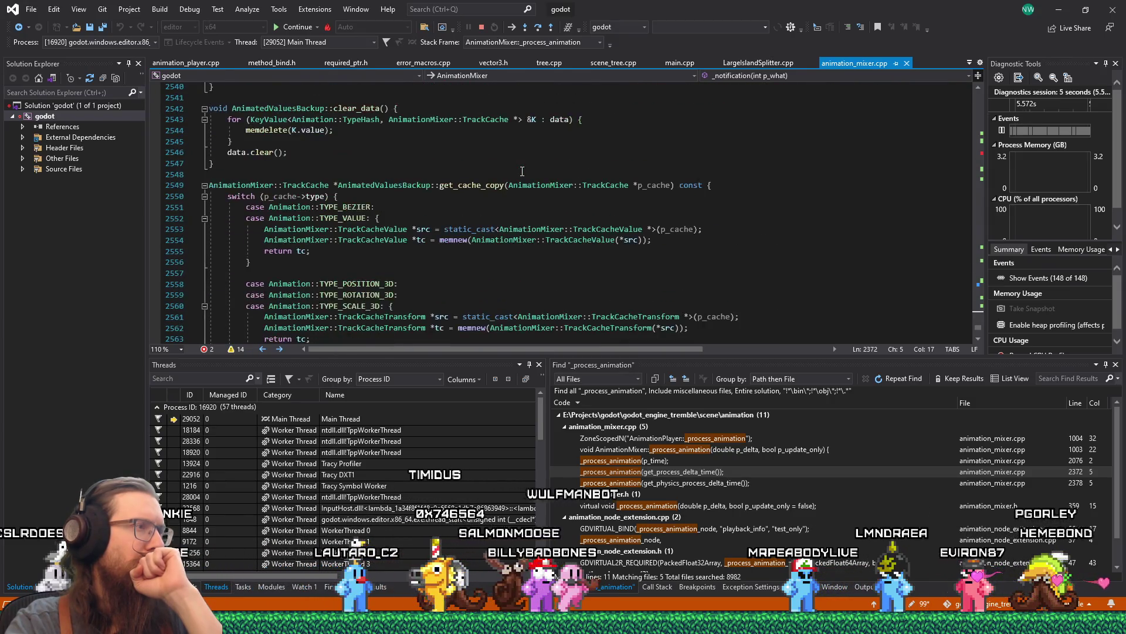
scroll(522, 172, "down", 6)
scroll(522, 171, "up", 15)
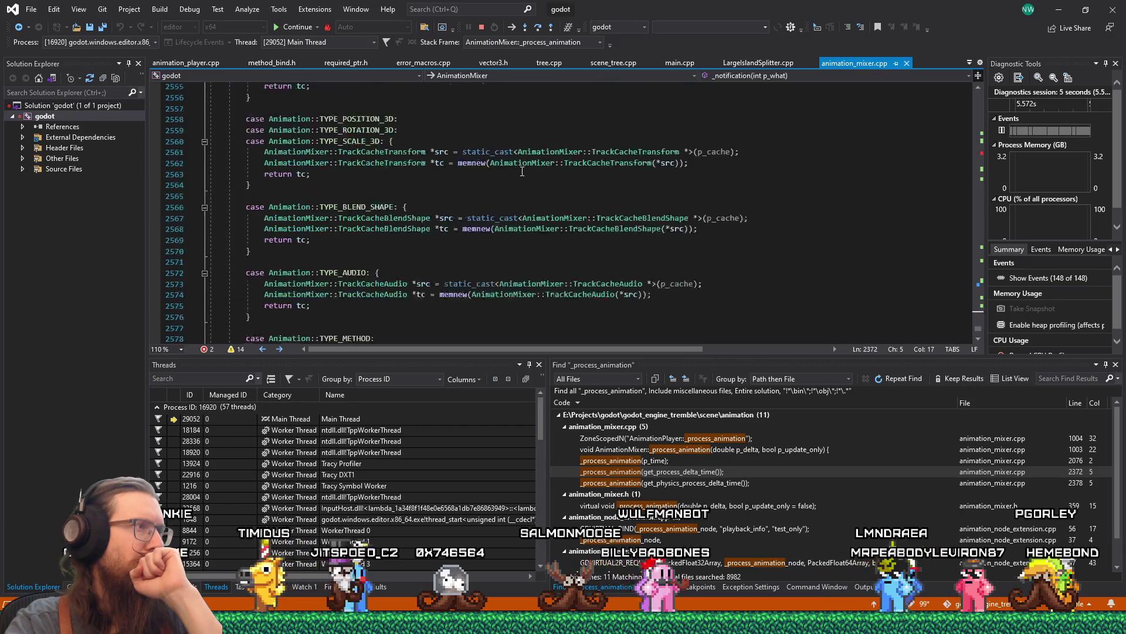
scroll(522, 172, "up", 20)
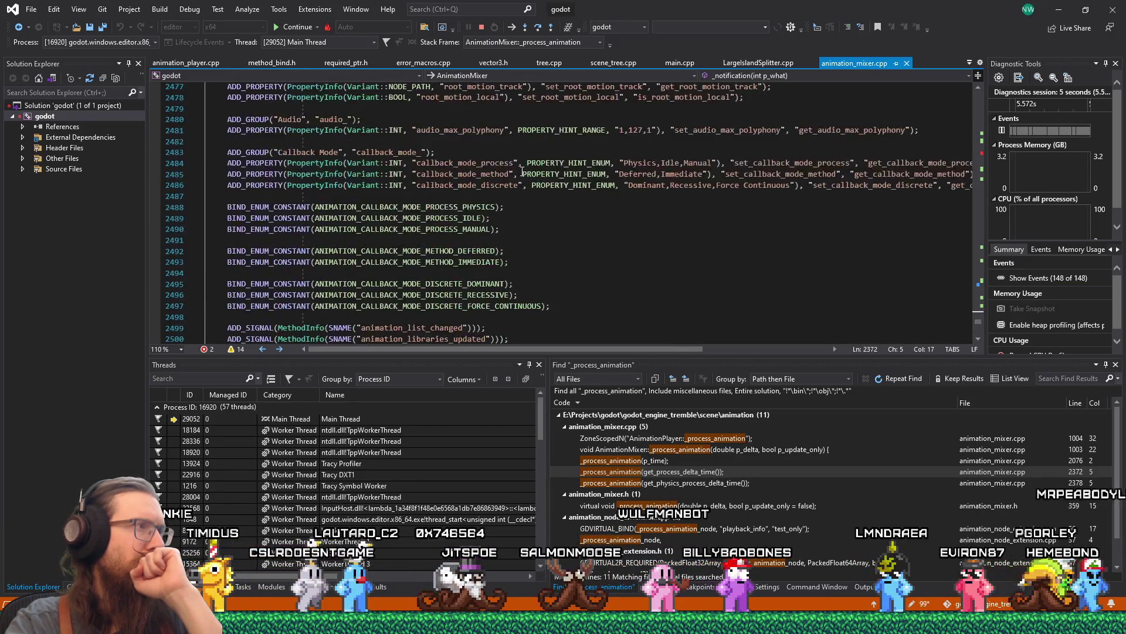
scroll(522, 176, "up", 19)
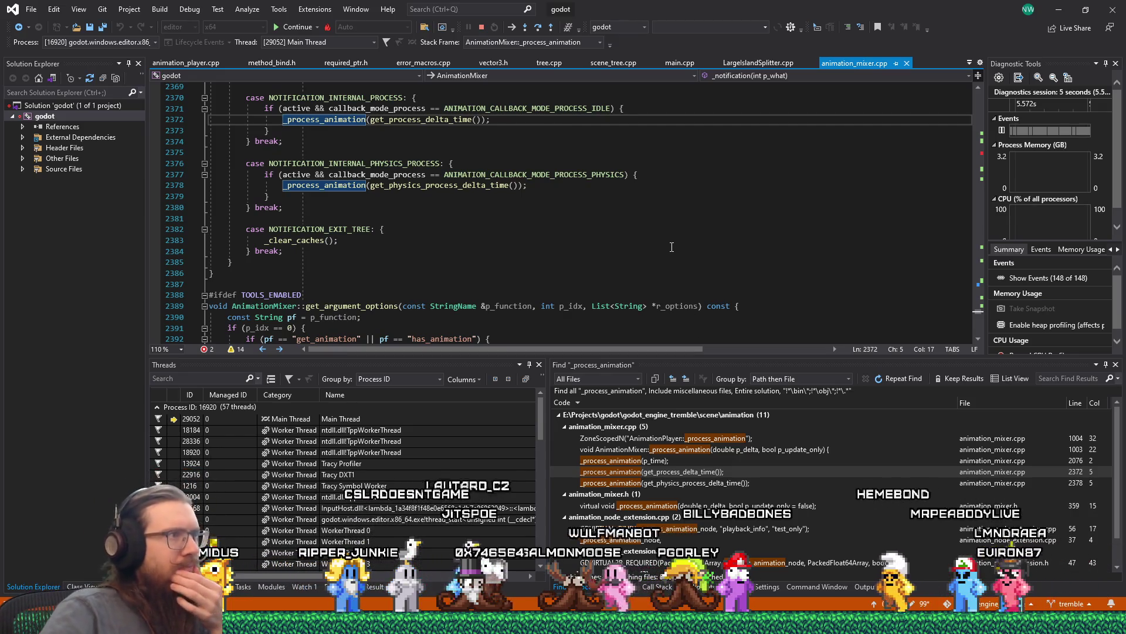
Switch to Firefox and return to the GitHub 'advance animationplayer' issue search results.
key("alt+Tab")
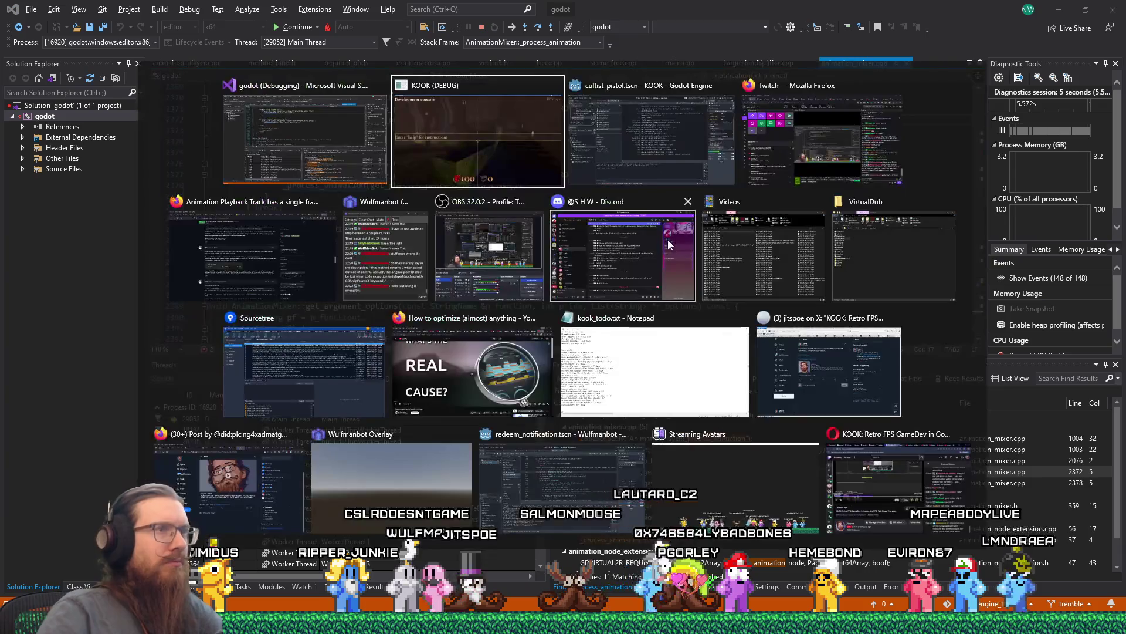
left_click(258, 252)
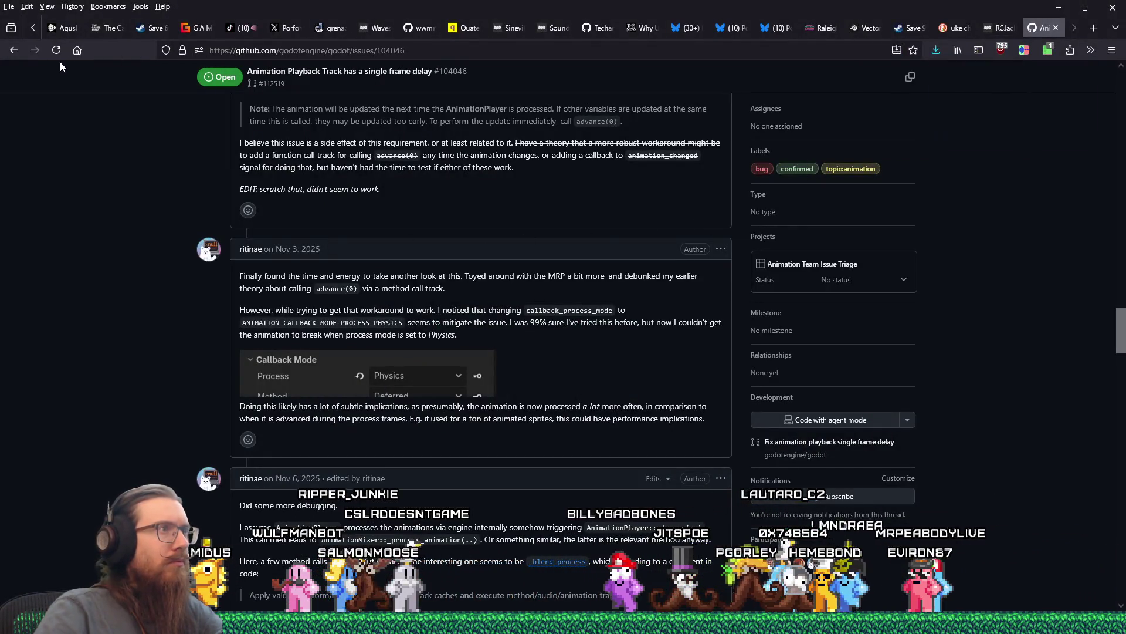
left_click(12, 52)
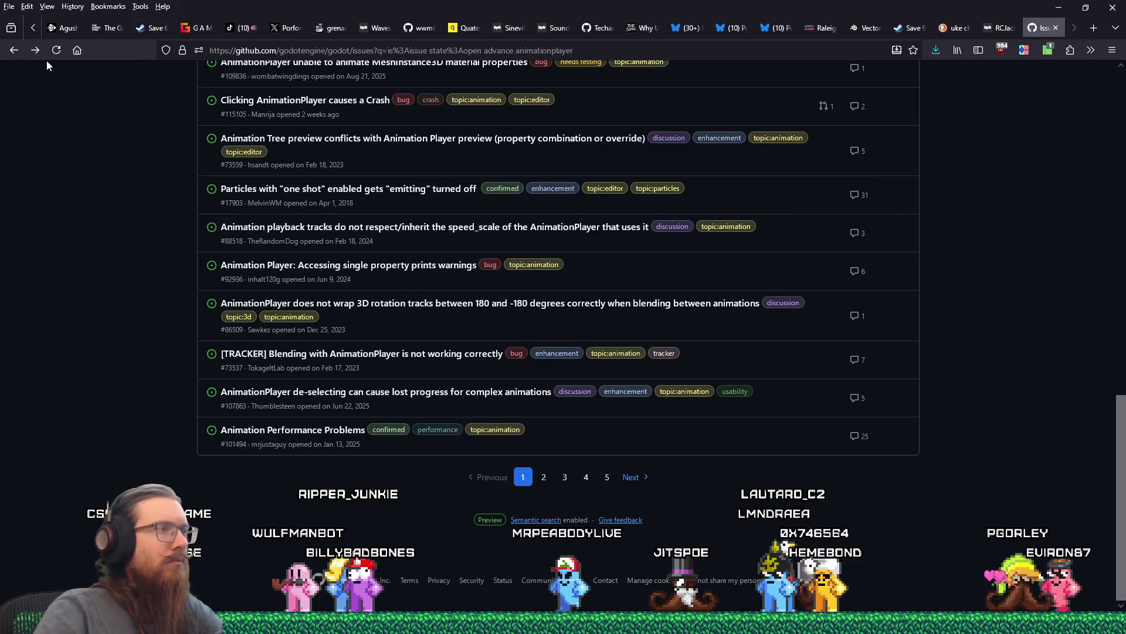
mouse_move(388, 231)
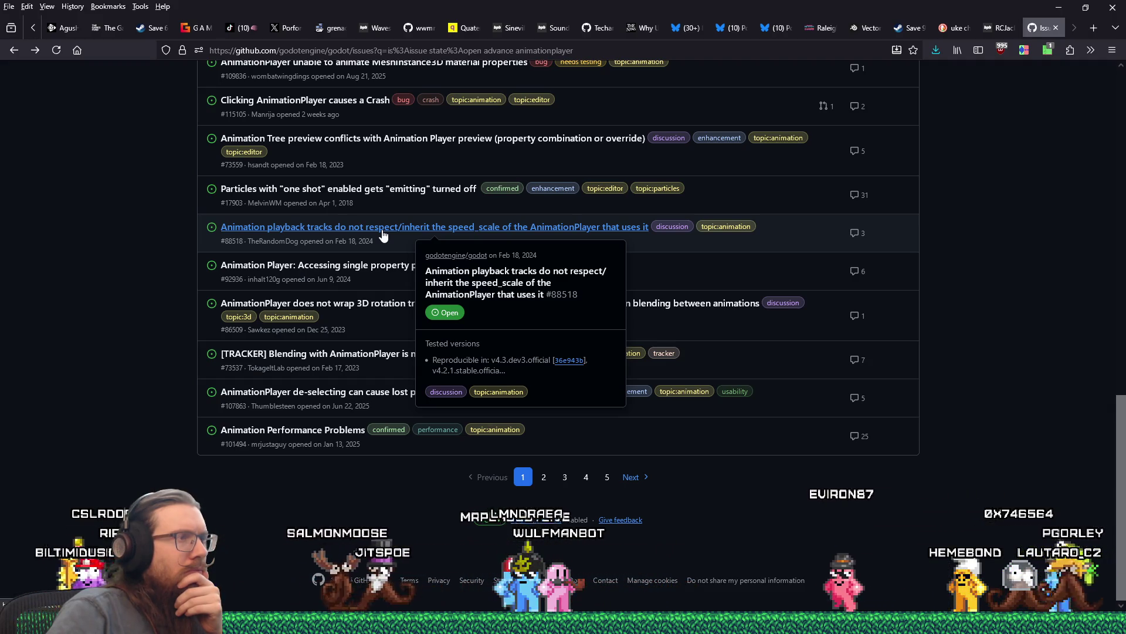
scroll(383, 235, "up", 1)
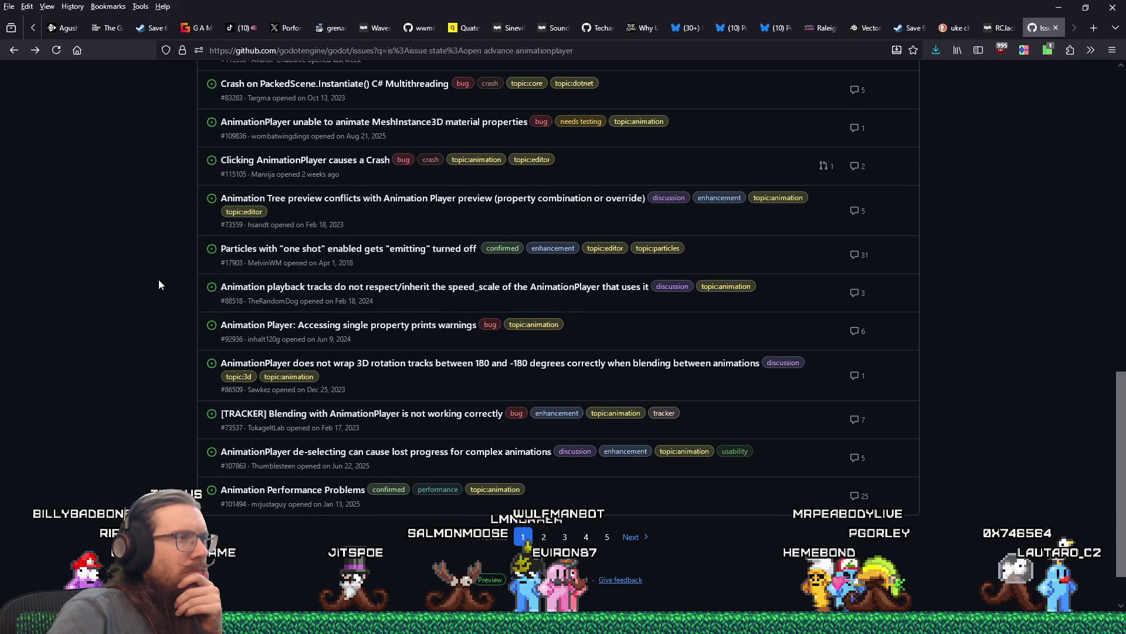
scroll(159, 280, "up", 1)
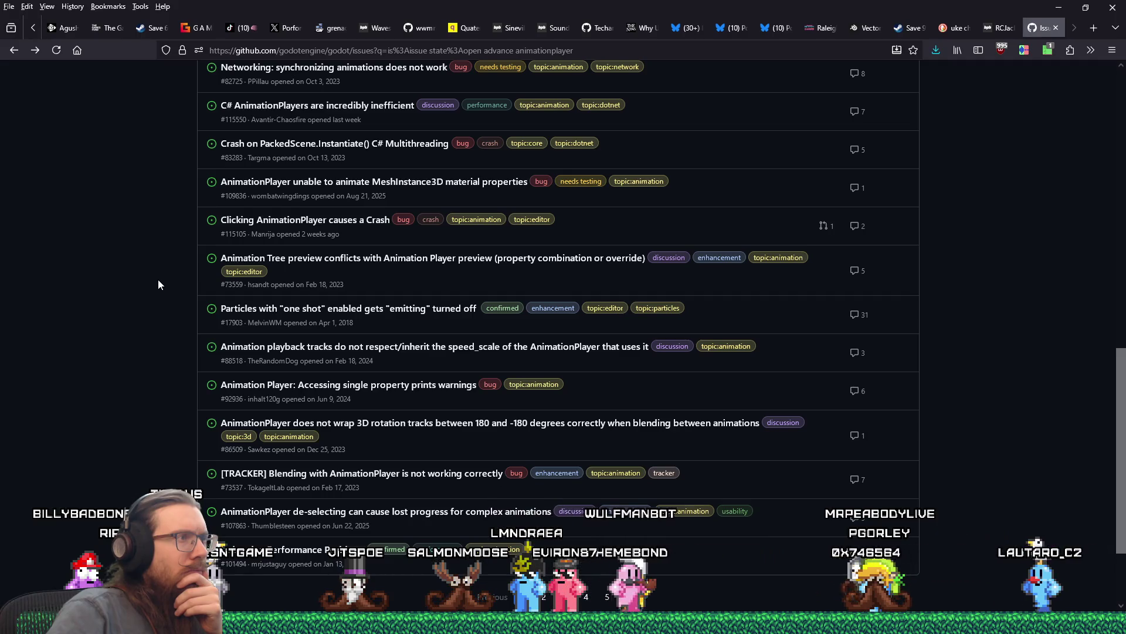
left_click(59, 51)
Open issue #104046 in a new tab and take the original tab back to the search results.
right_click(290, 50)
left_click(311, 98)
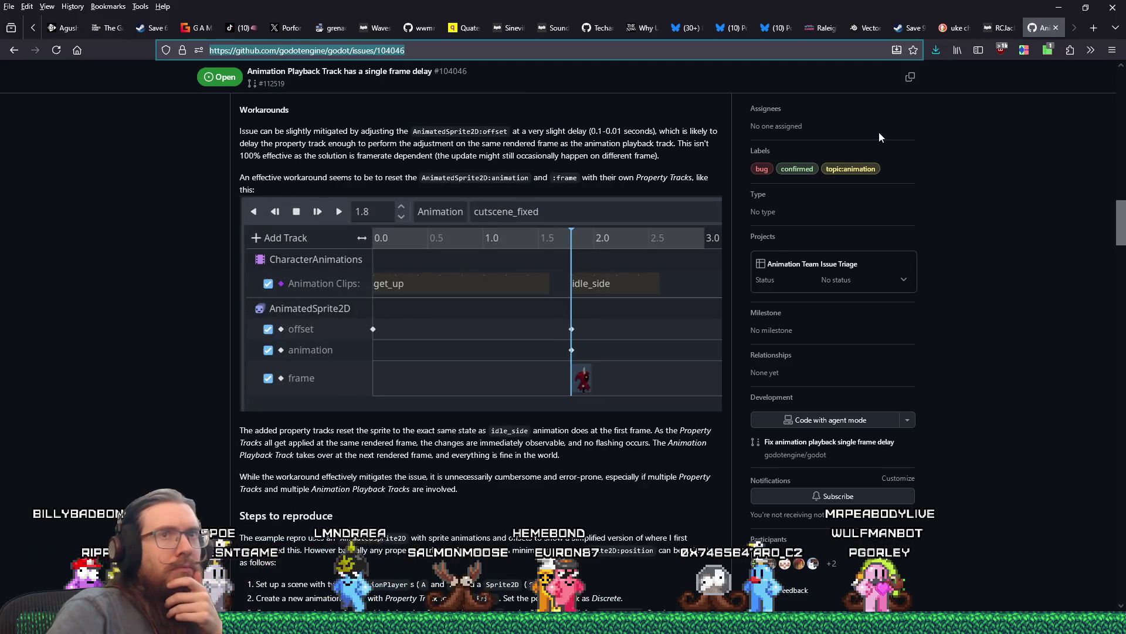
left_click(1094, 28)
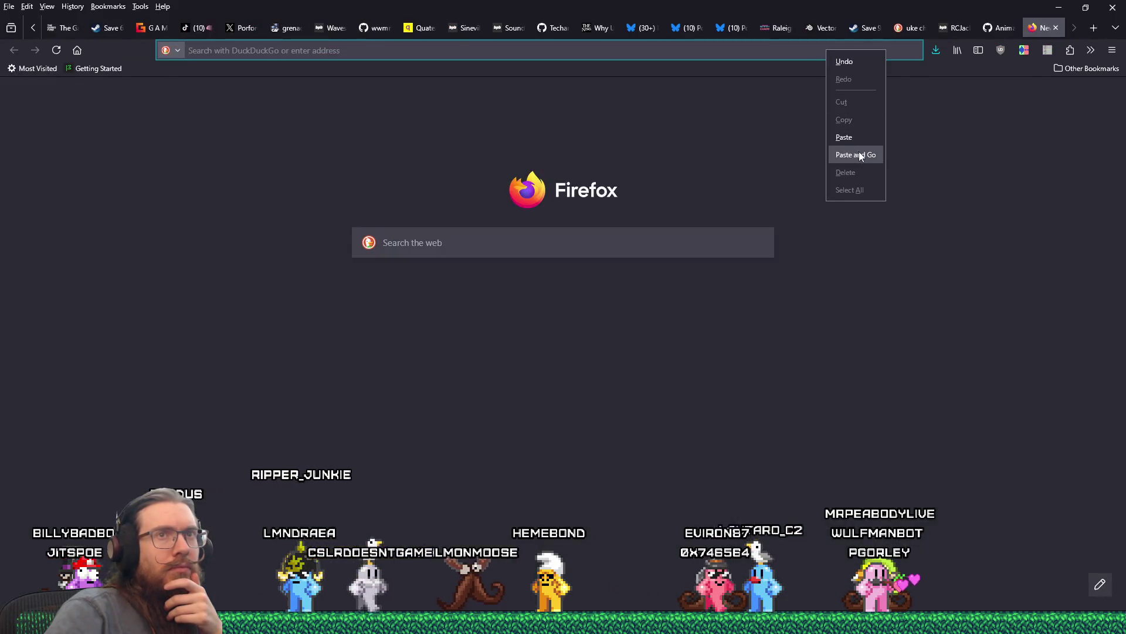
left_click(857, 154)
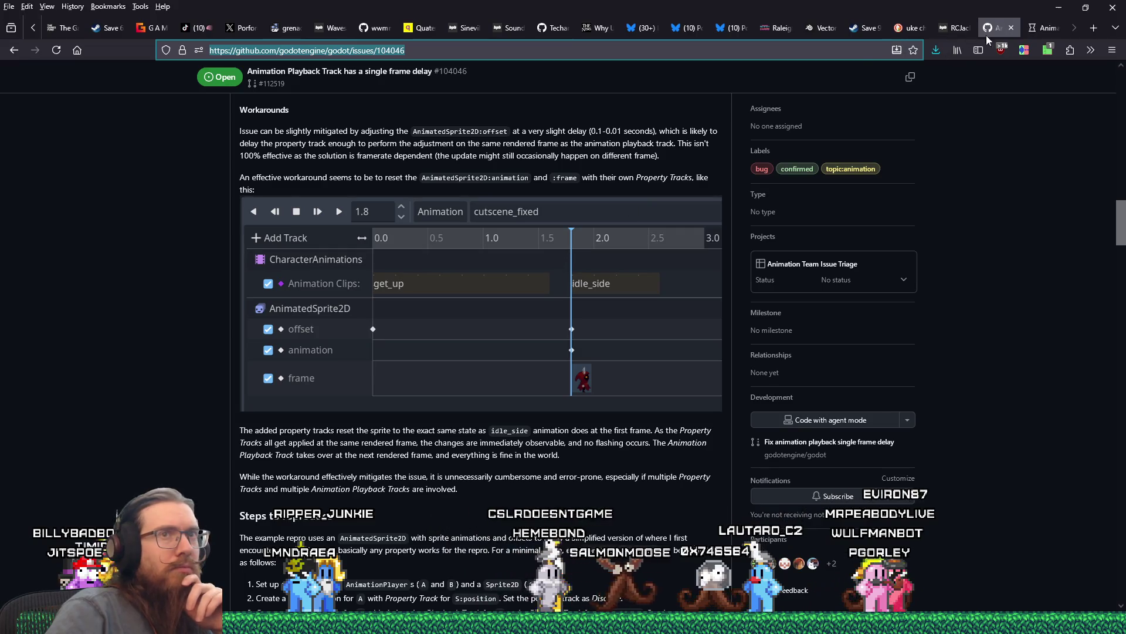
left_click(1037, 27)
left_click(1000, 27)
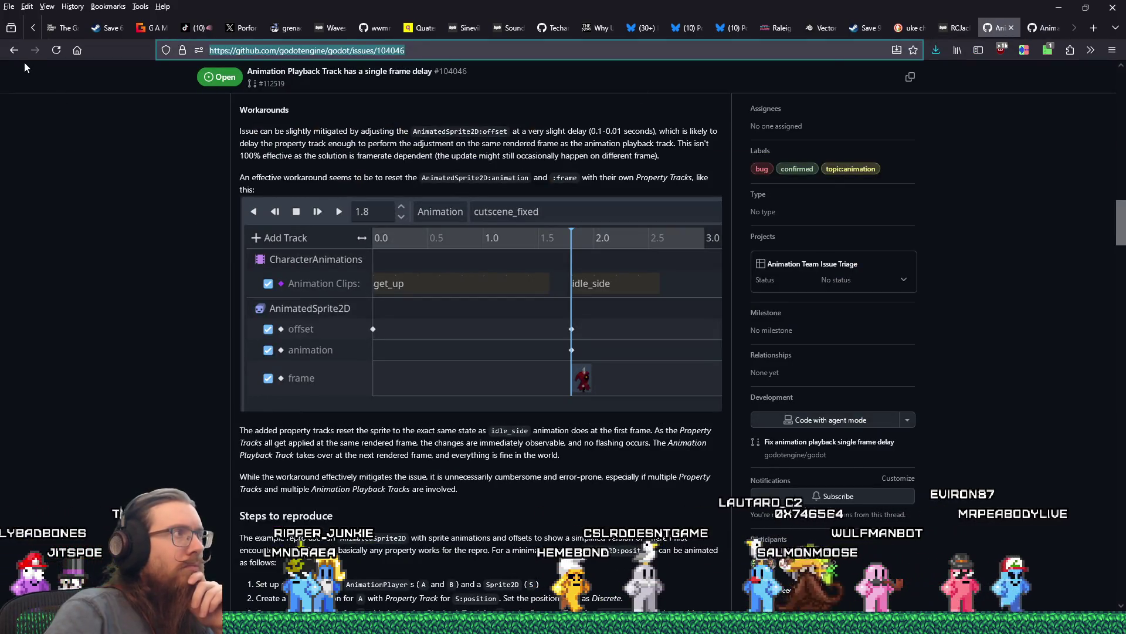
key("alt+Left")
scroll(259, 302, "up", 10)
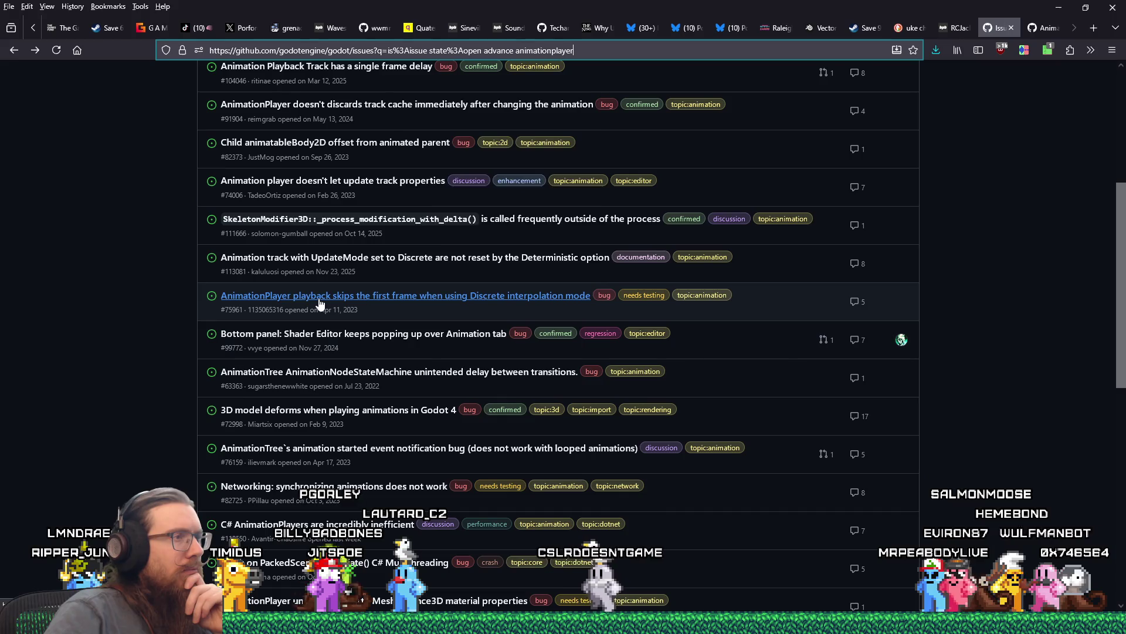
mouse_move(320, 304)
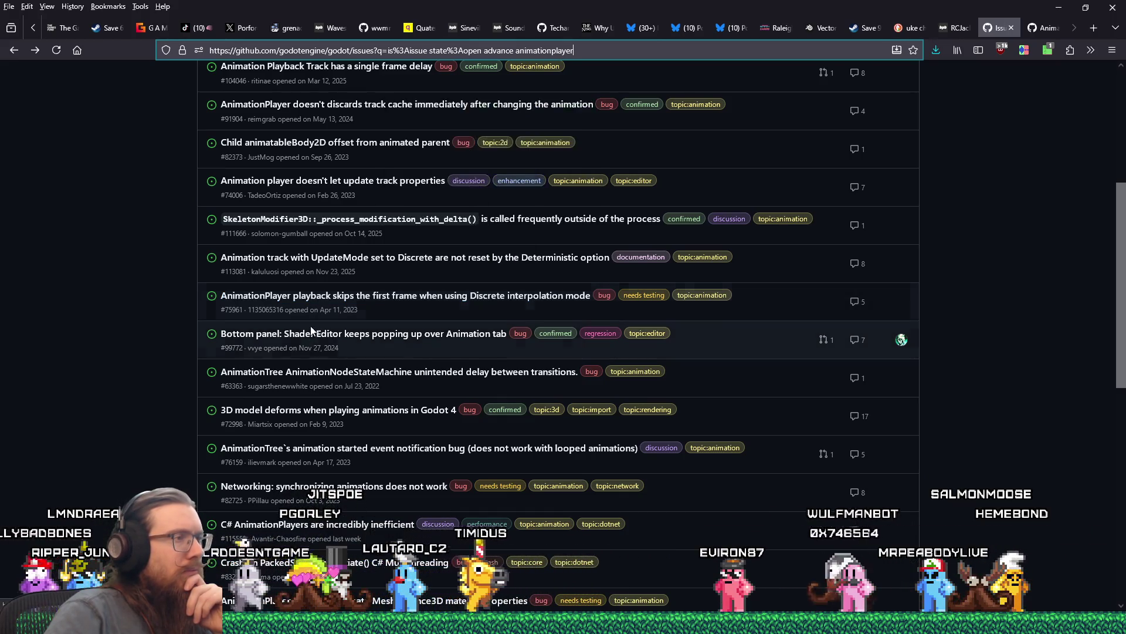
mouse_move(315, 334)
mouse_move(247, 380)
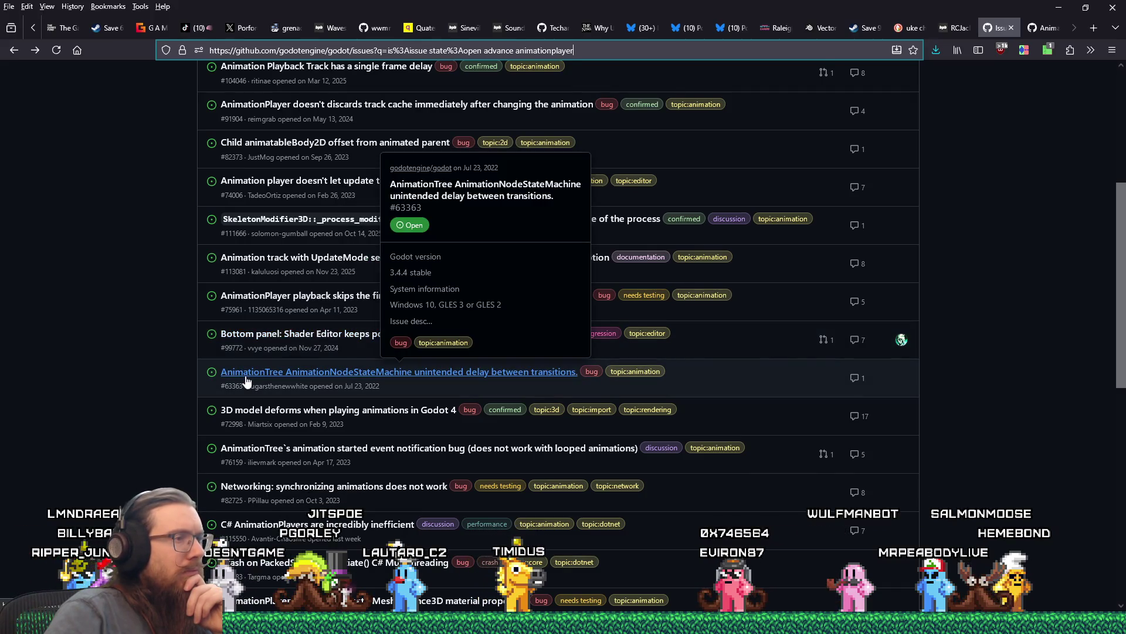
scroll(138, 364, "down", 3)
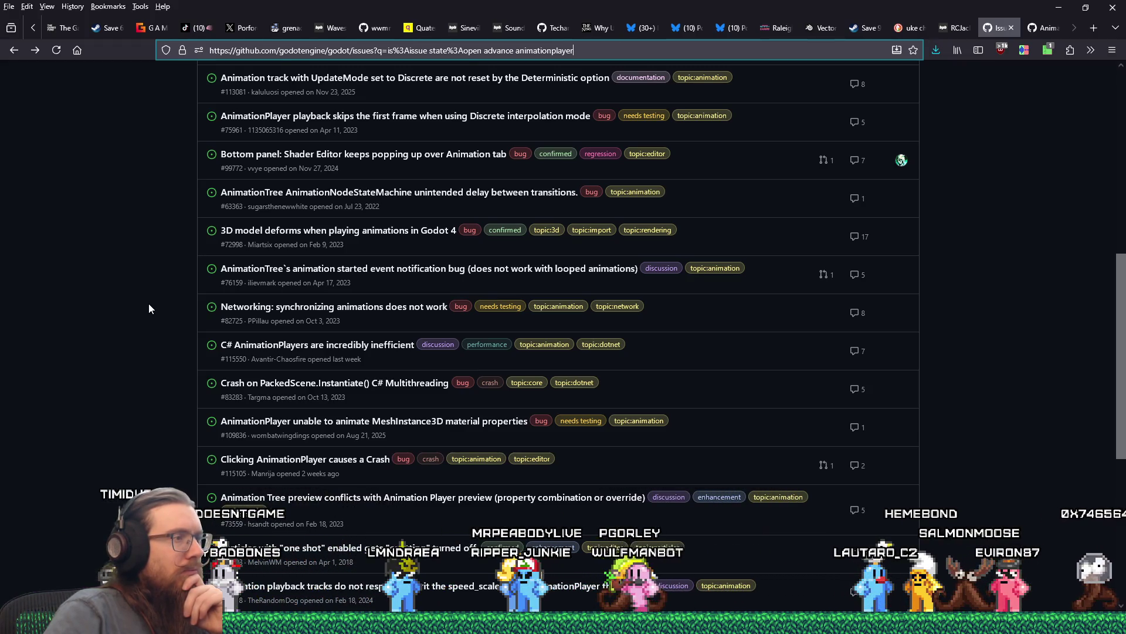
scroll(141, 307, "down", 1)
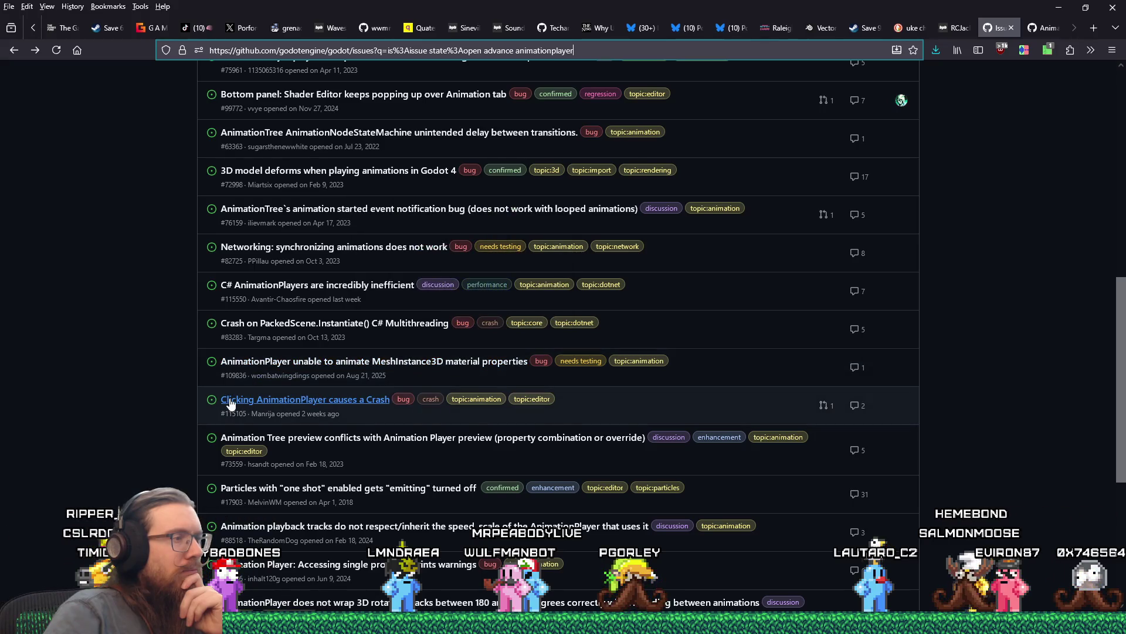
scroll(230, 404, "down", 3)
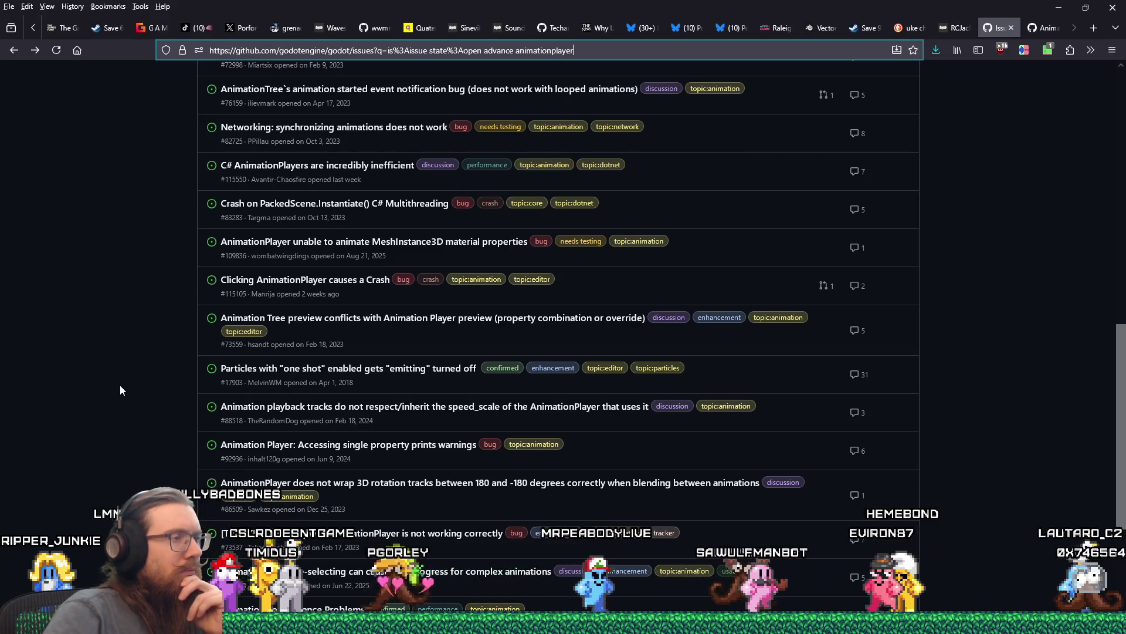
scroll(184, 403, "down", 1)
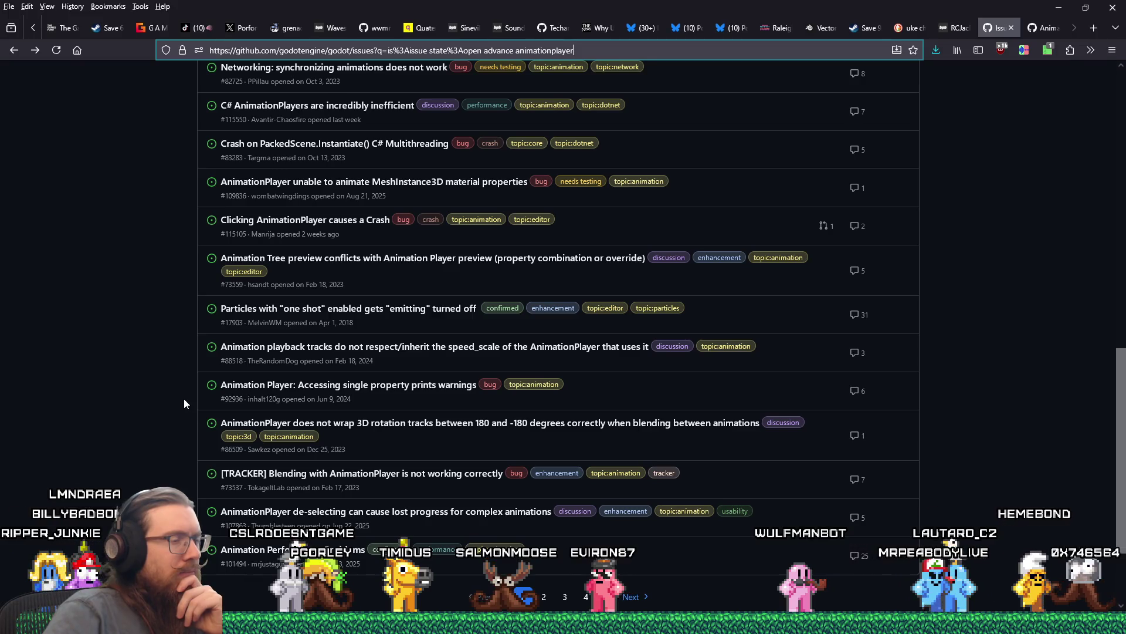
scroll(185, 399, "down", 1)
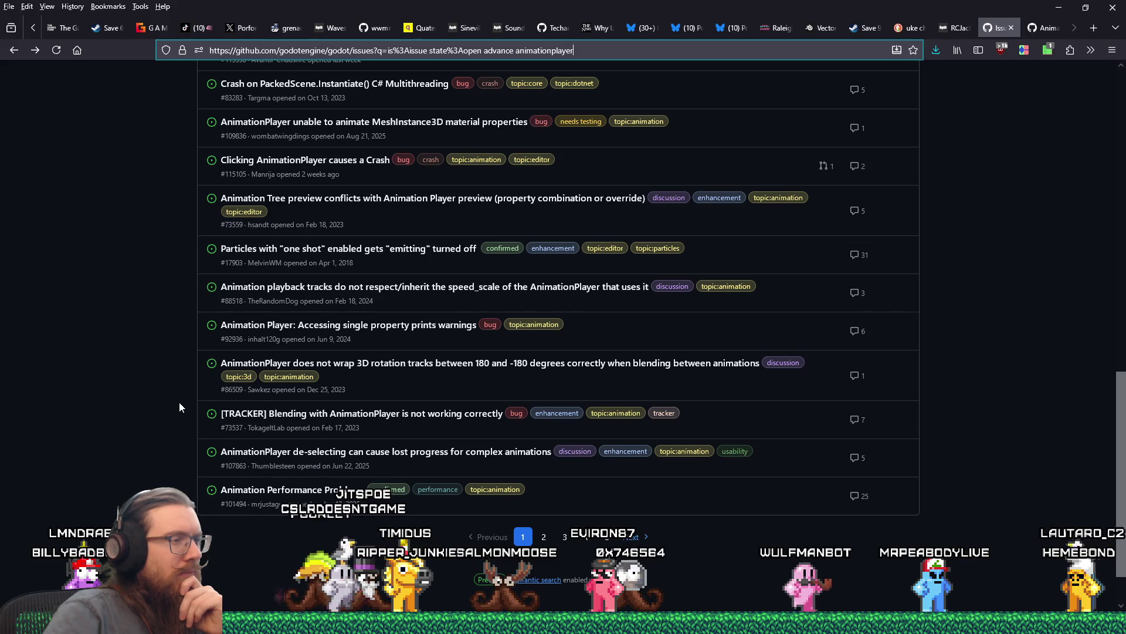
scroll(178, 403, "up", 12)
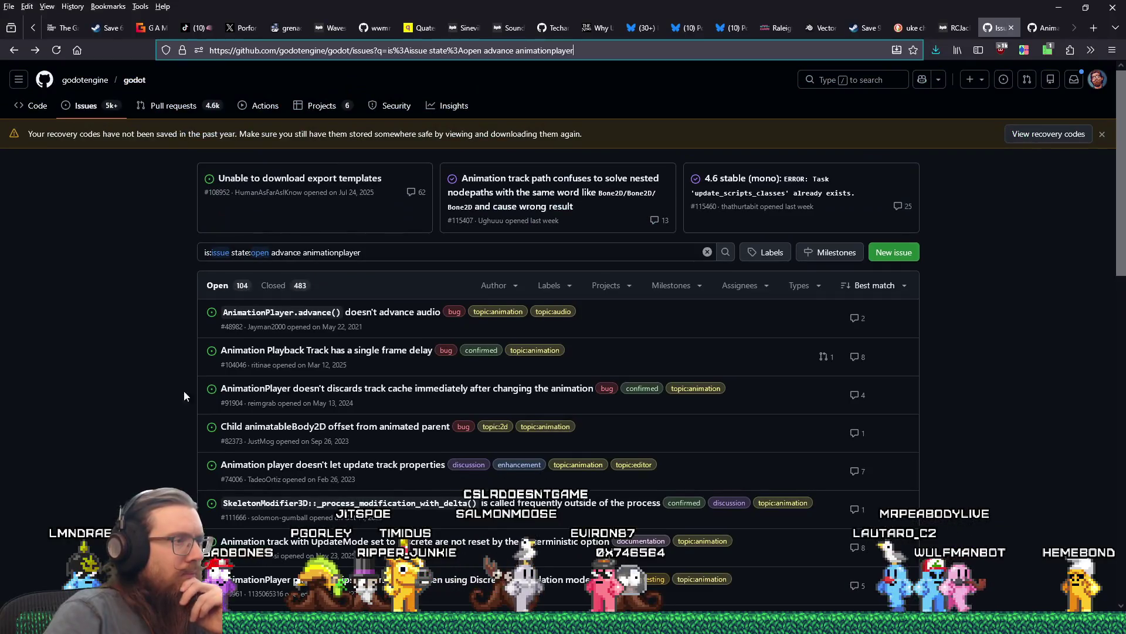
mouse_move(288, 394)
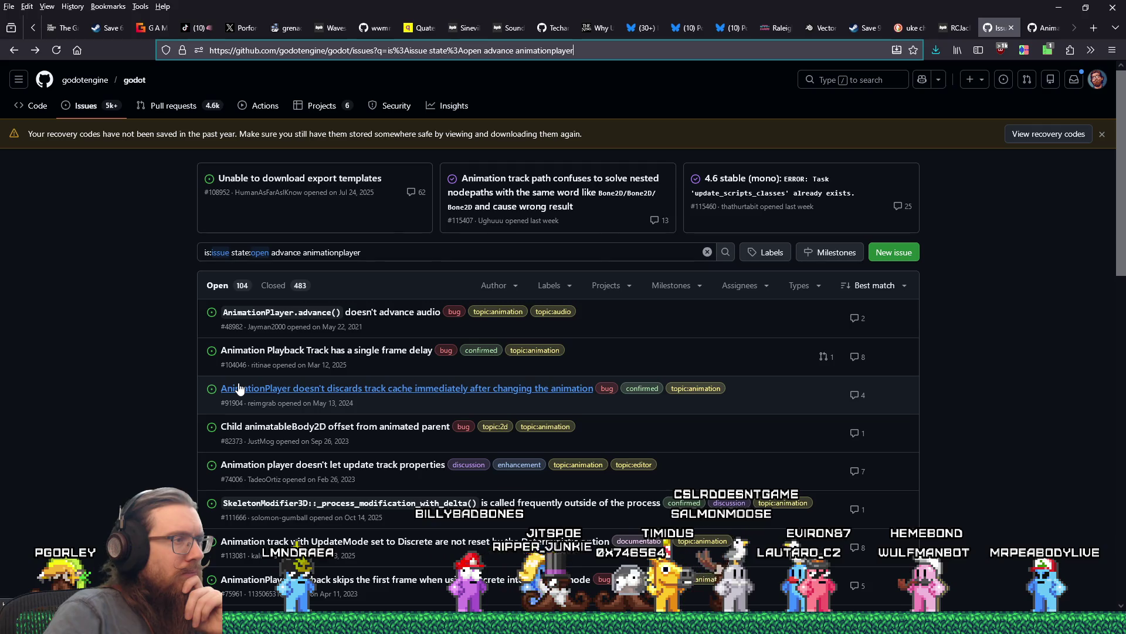
Glance at the #104046 tab, then read page 1 down past #88518 to the pagination links.
mouse_move(238, 391)
left_click(1038, 27)
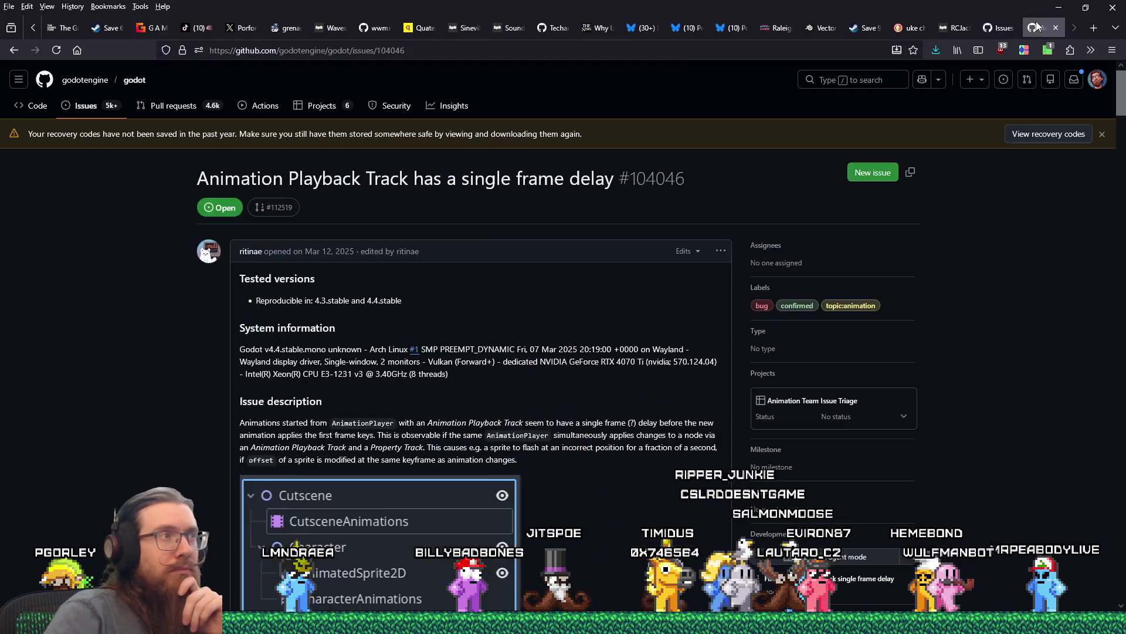
left_click(1008, 25)
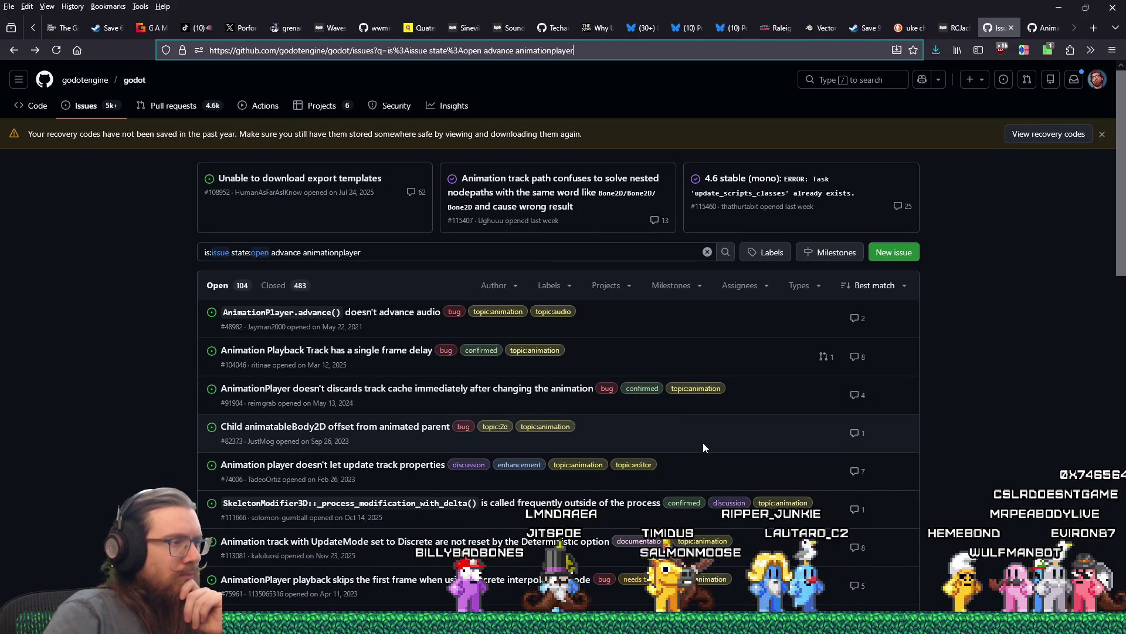
scroll(703, 463, "down", 1)
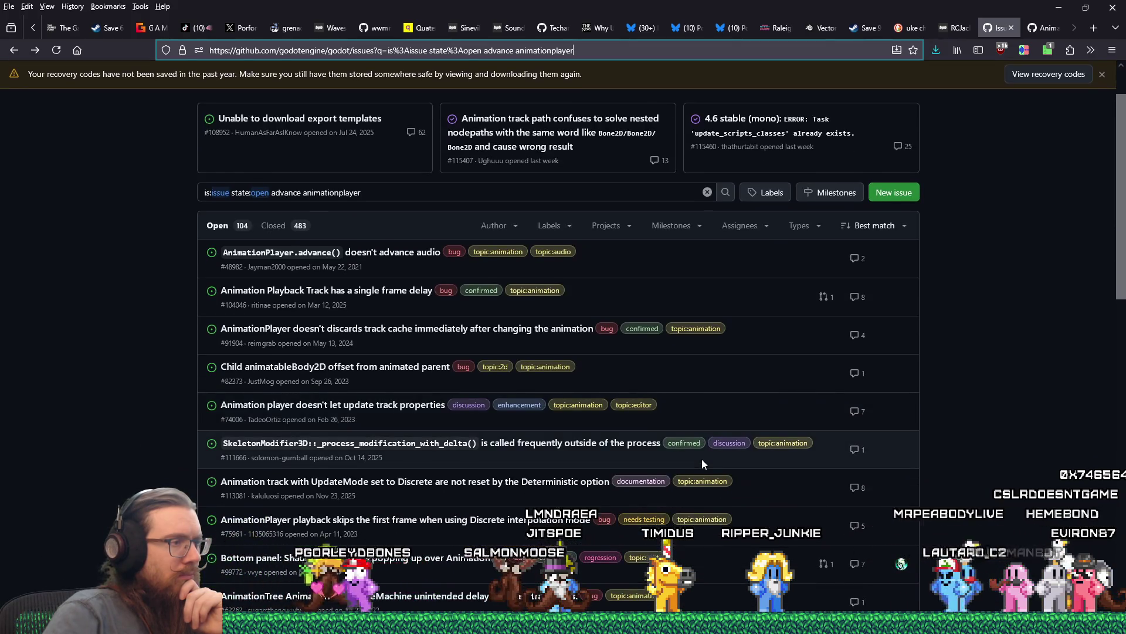
scroll(702, 458, "down", 1)
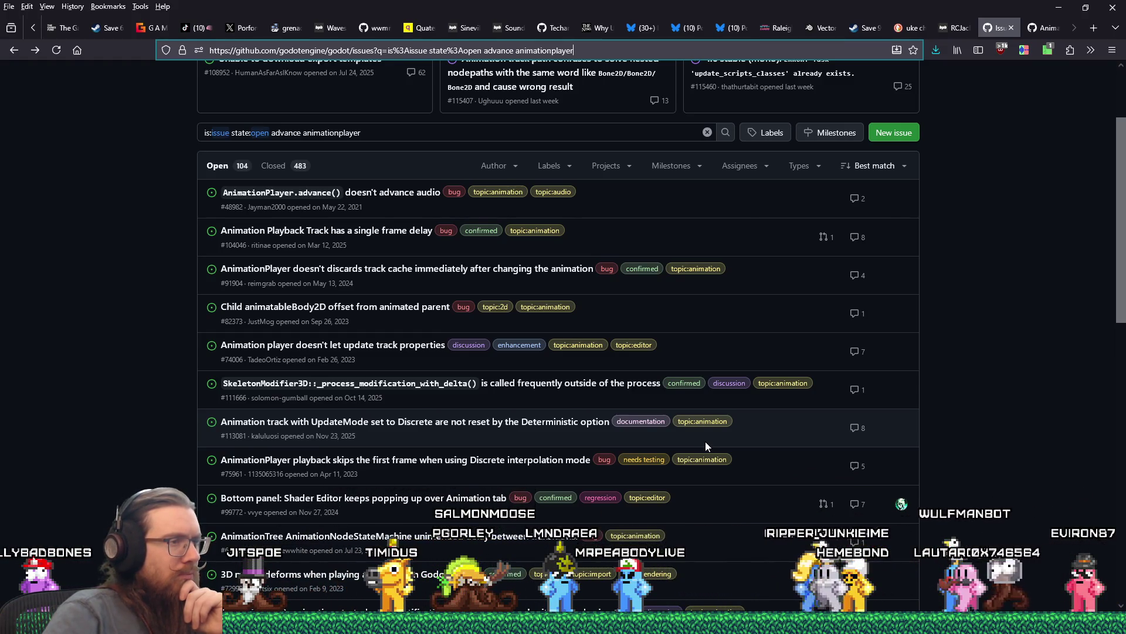
scroll(706, 446, "down", 1)
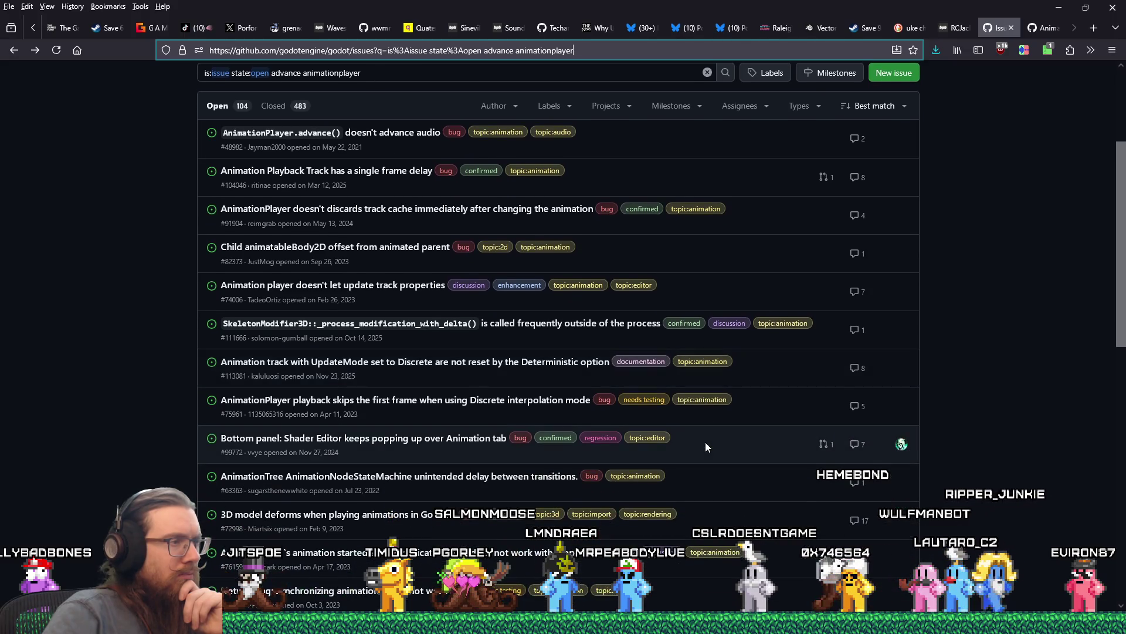
scroll(706, 446, "down", 1)
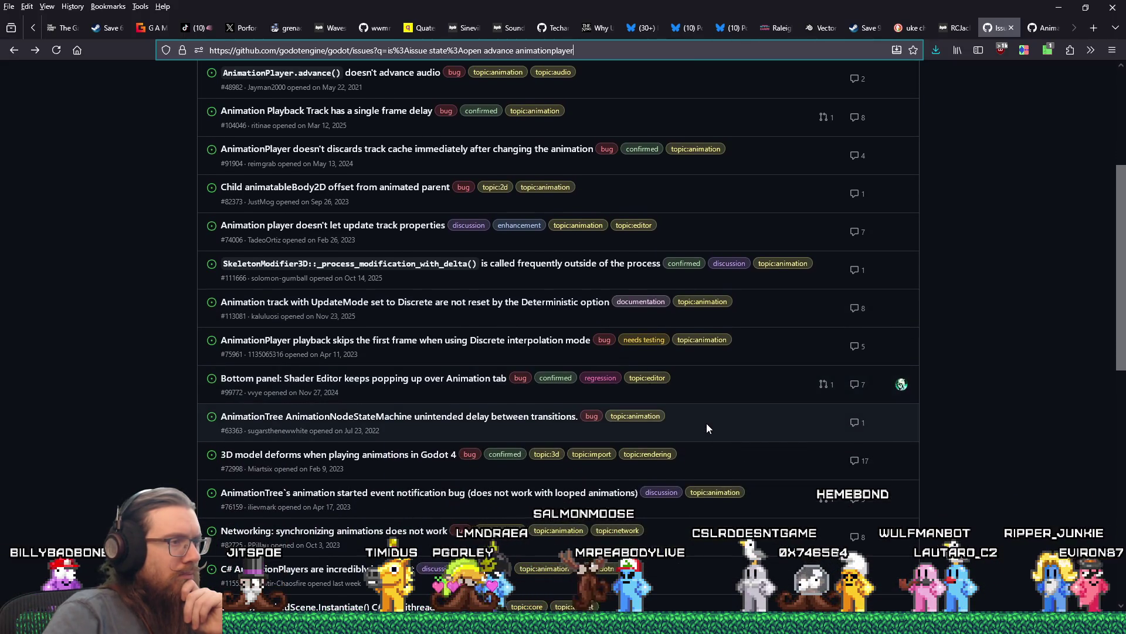
scroll(707, 428, "down", 1)
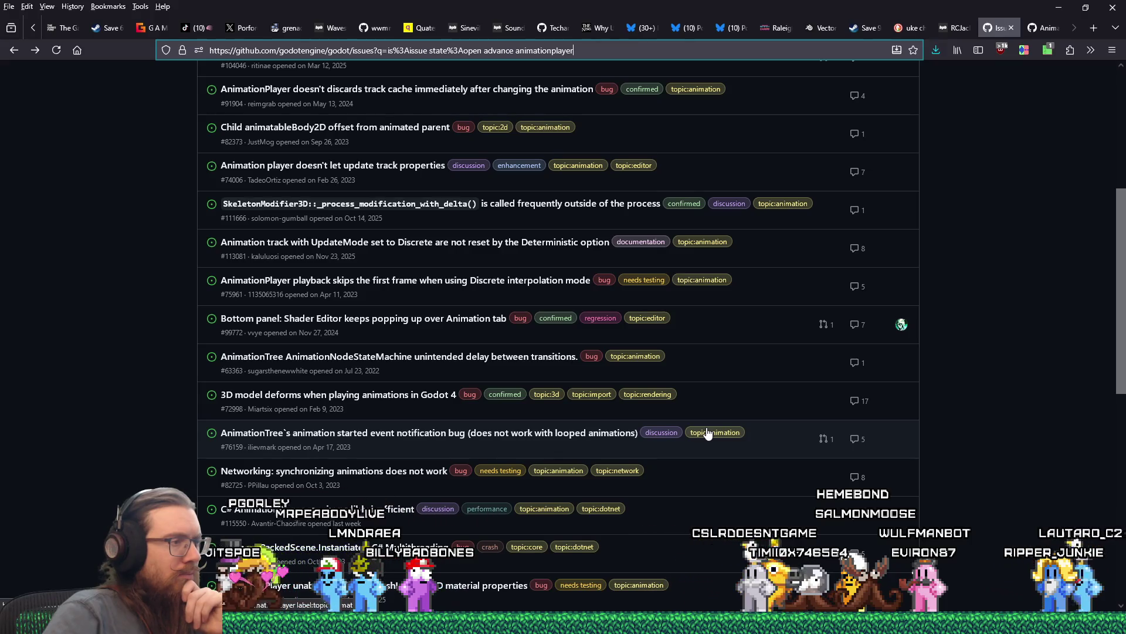
scroll(707, 432, "down", 1)
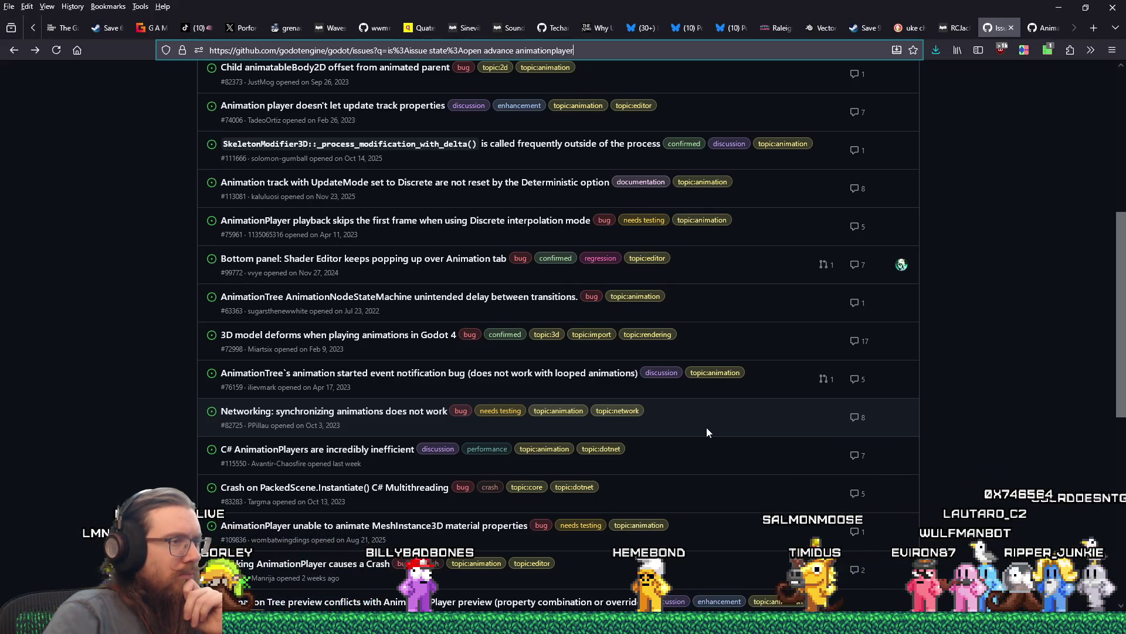
scroll(707, 433, "down", 1)
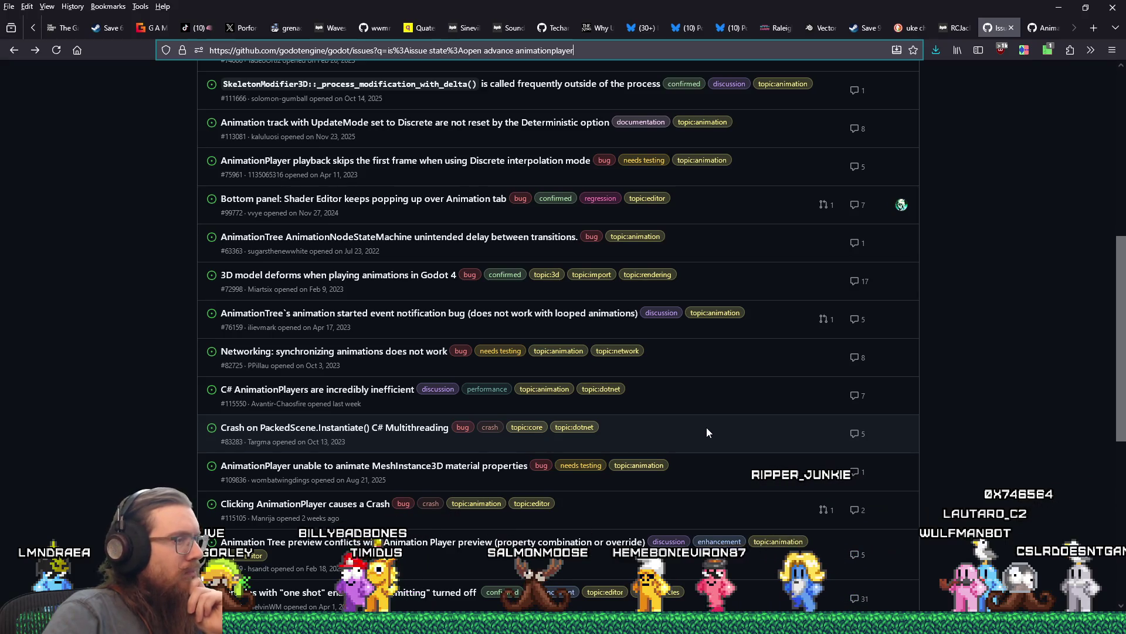
scroll(707, 432, "down", 1)
scroll(707, 431, "down", 2)
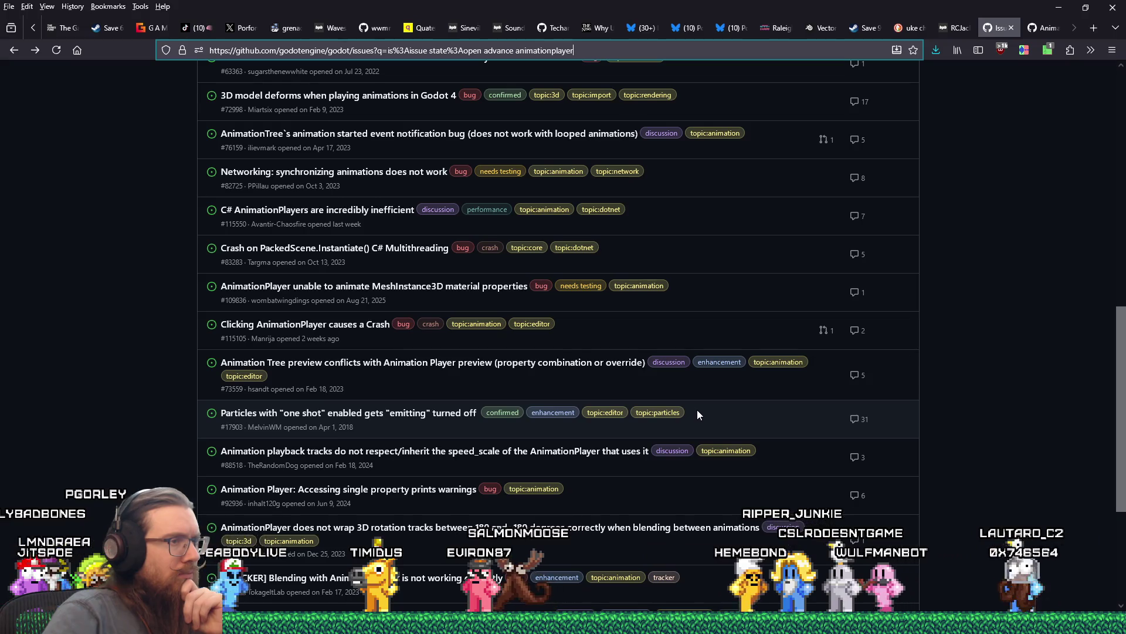
scroll(697, 414, "down", 1)
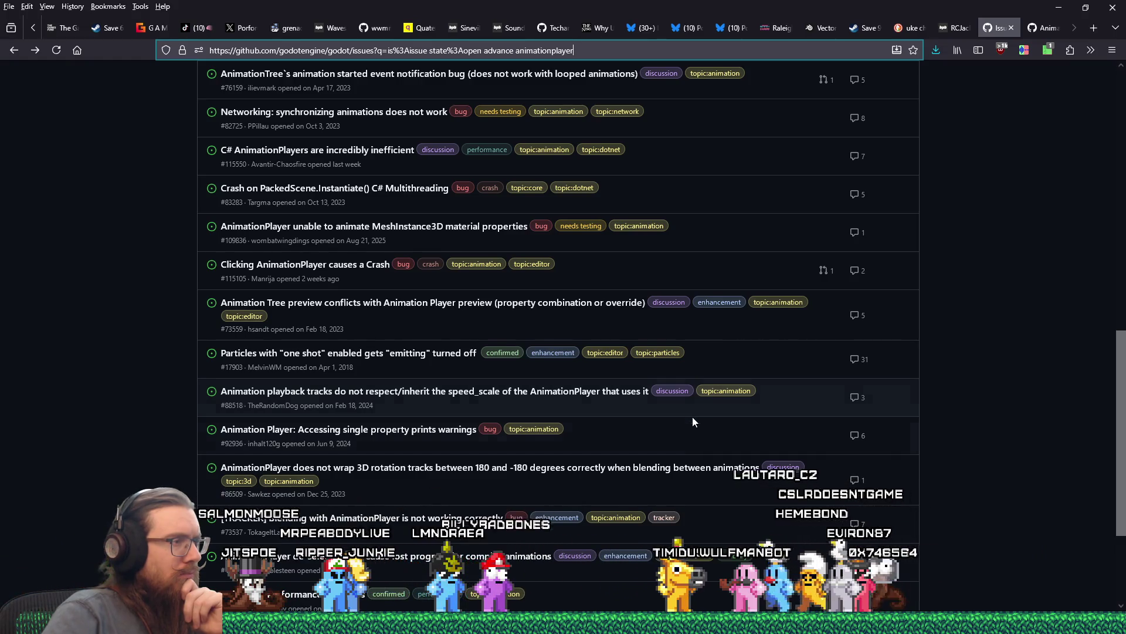
scroll(691, 420, "down", 1)
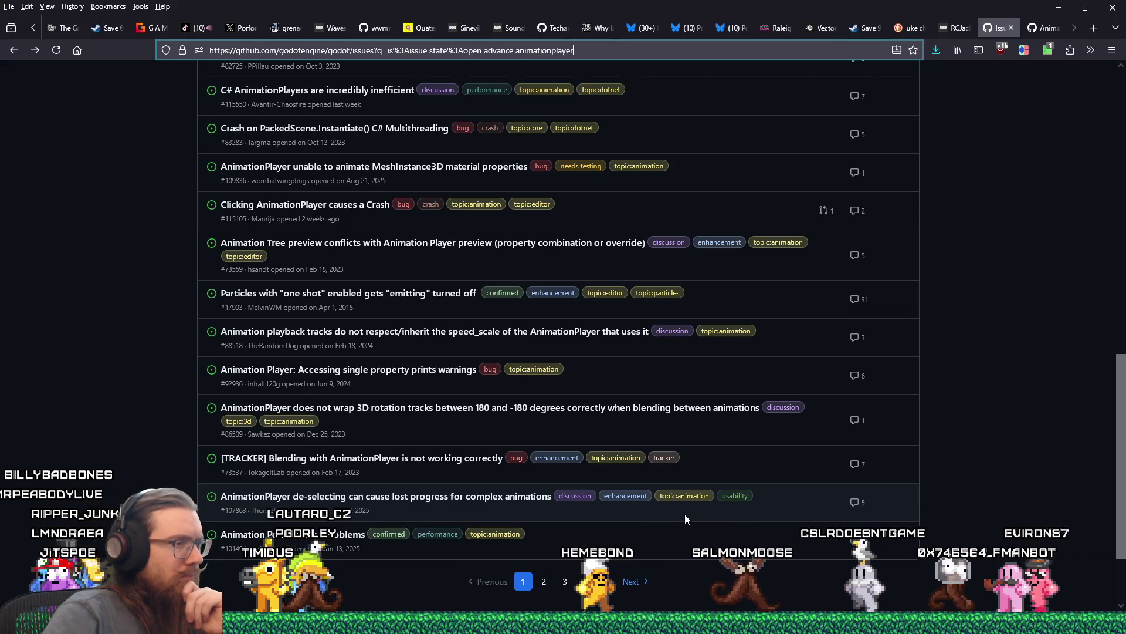
Go to page 2 and open 'AnimationPlayer does not play animations' plus another issue in background tabs.
left_click(635, 587)
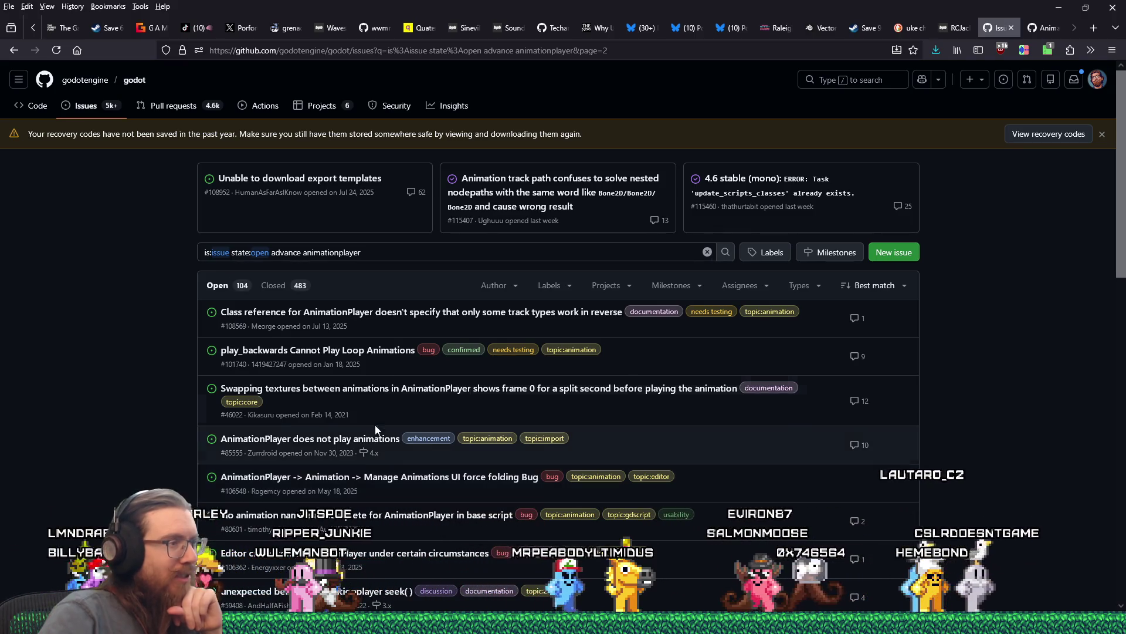
mouse_move(353, 444)
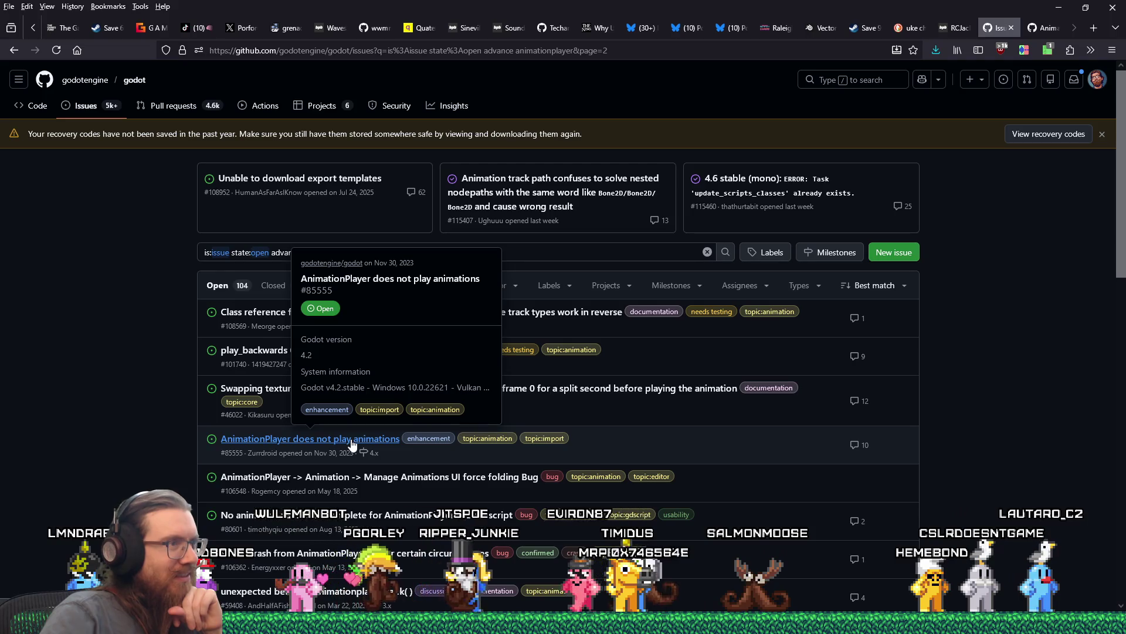
middle_click(353, 444)
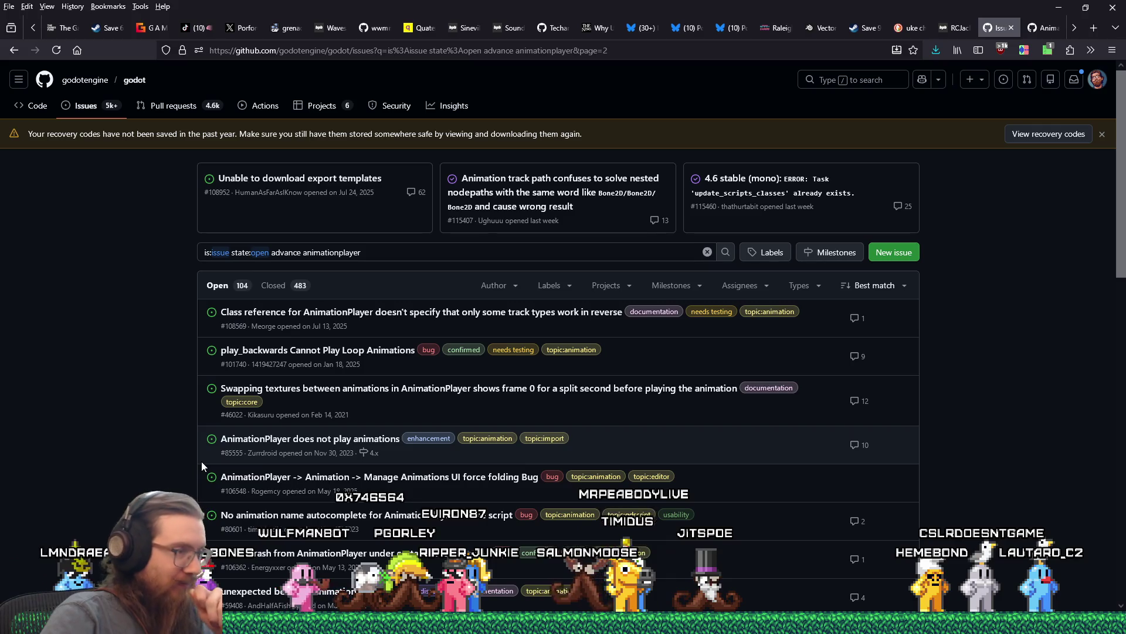
scroll(182, 467, "down", 1)
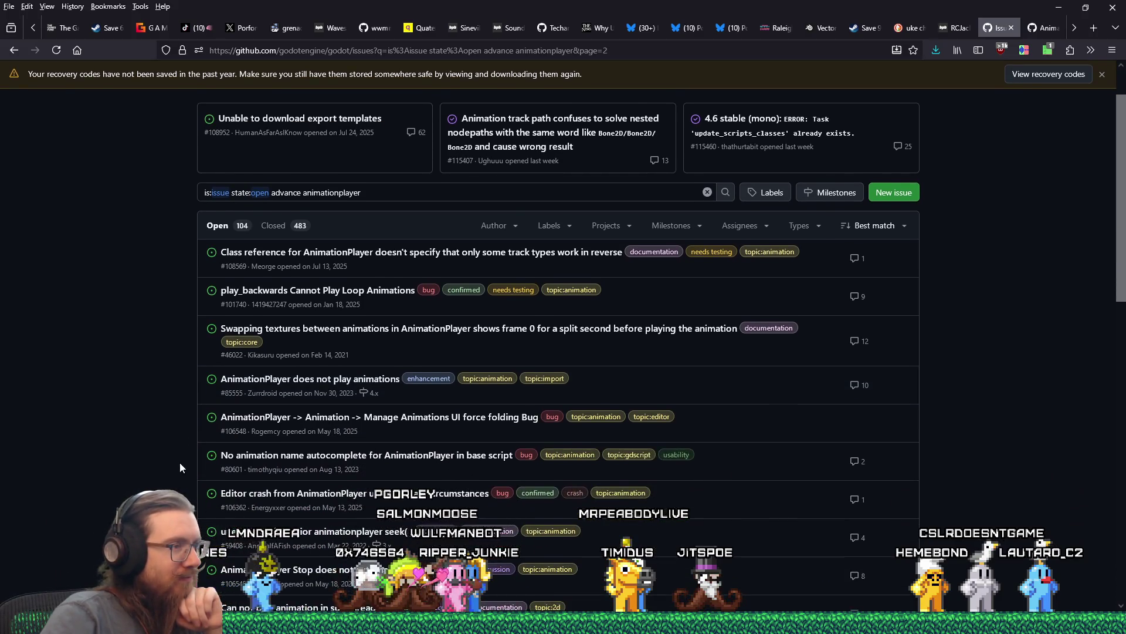
scroll(180, 463, "down", 2)
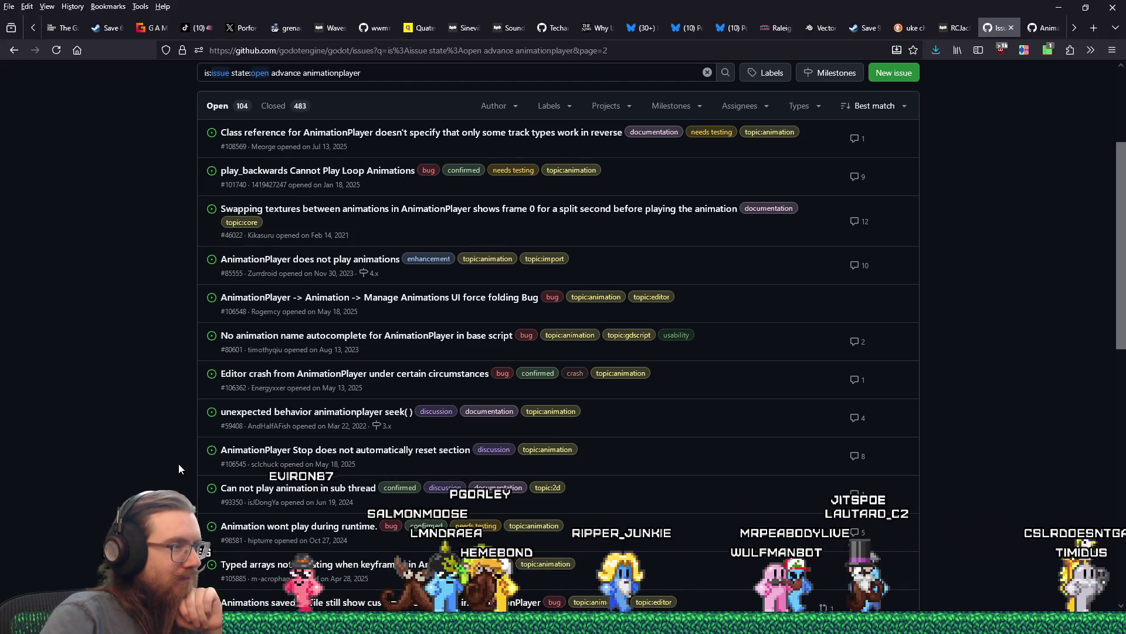
scroll(181, 467, "down", 1)
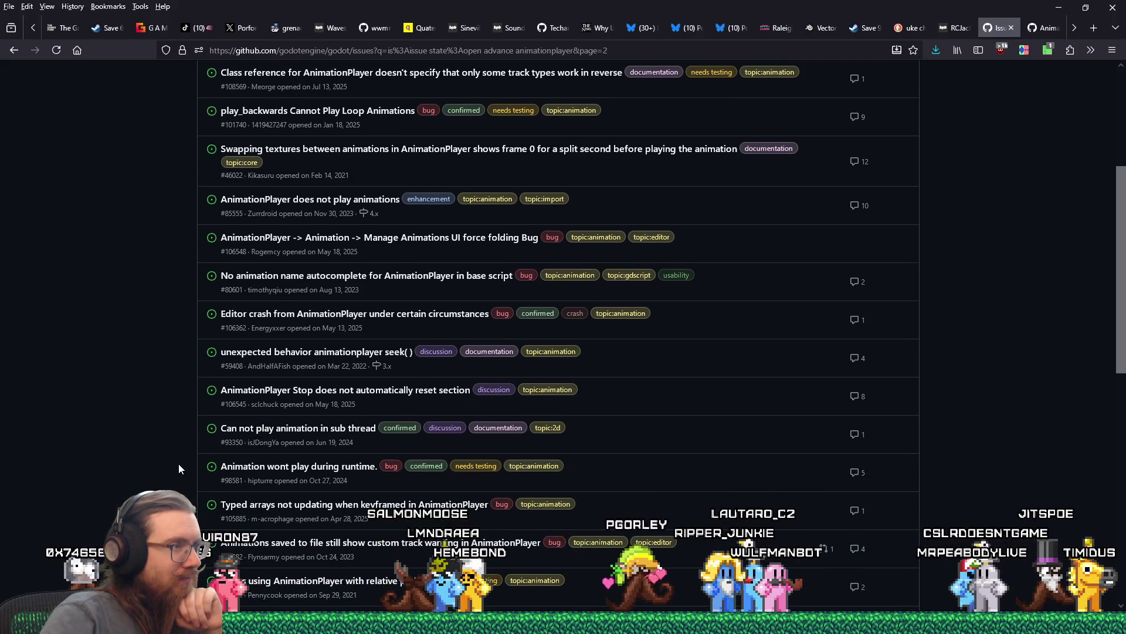
scroll(179, 464, "down", 1)
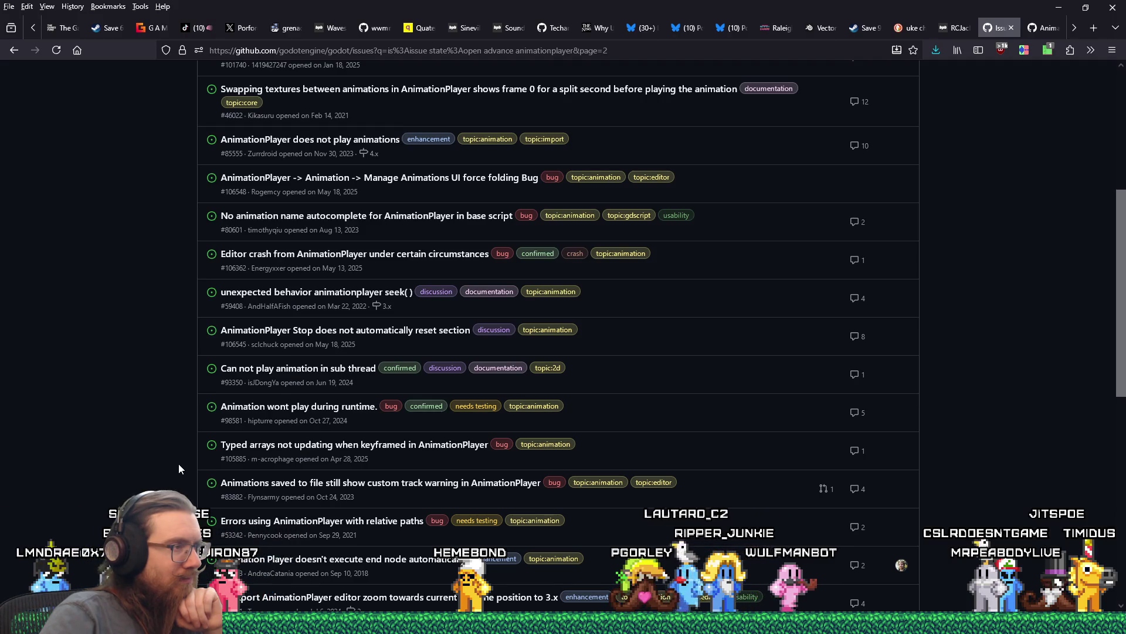
middle_click(260, 420)
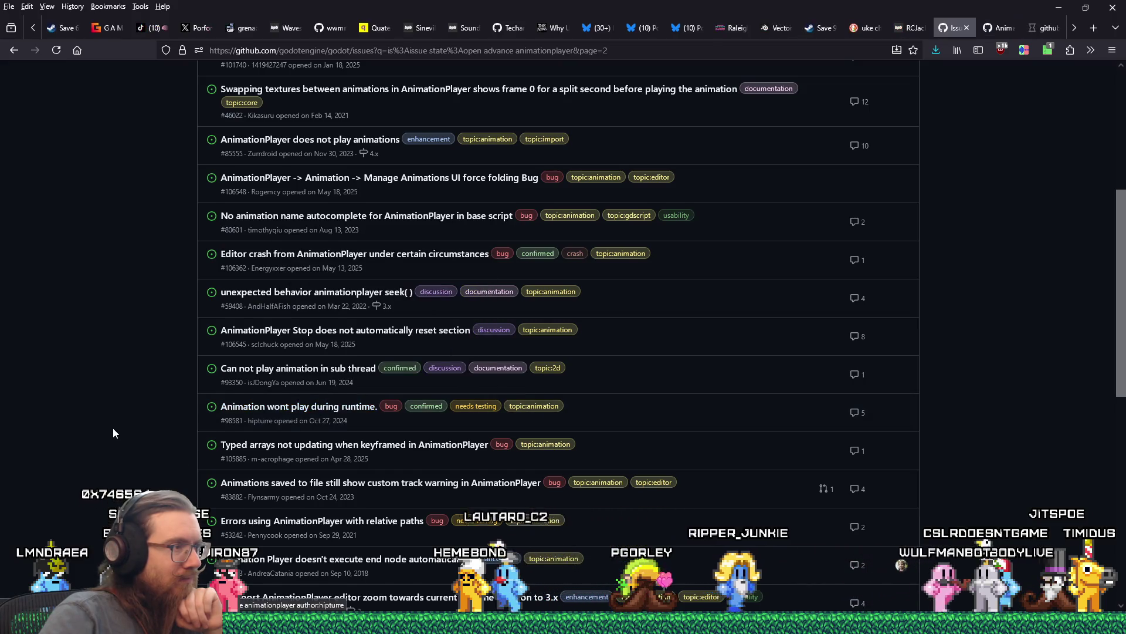
Read page 2 down past #50278, the AnimationPlayer memory leak, to the page 1–5 links.
scroll(113, 433, "down", 2)
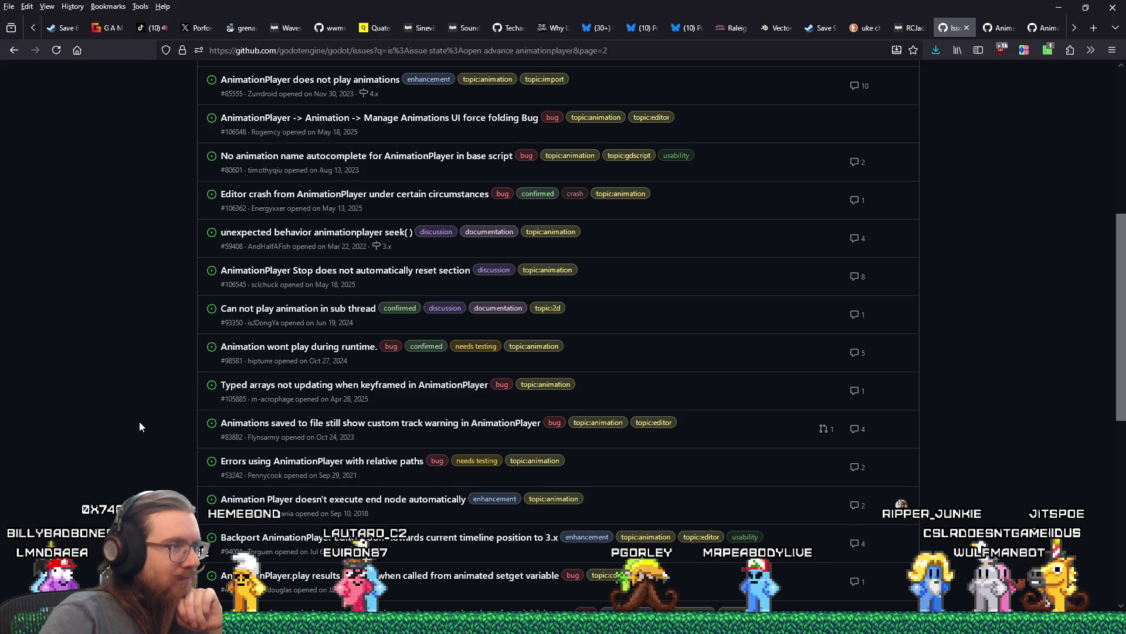
scroll(132, 425, "down", 2)
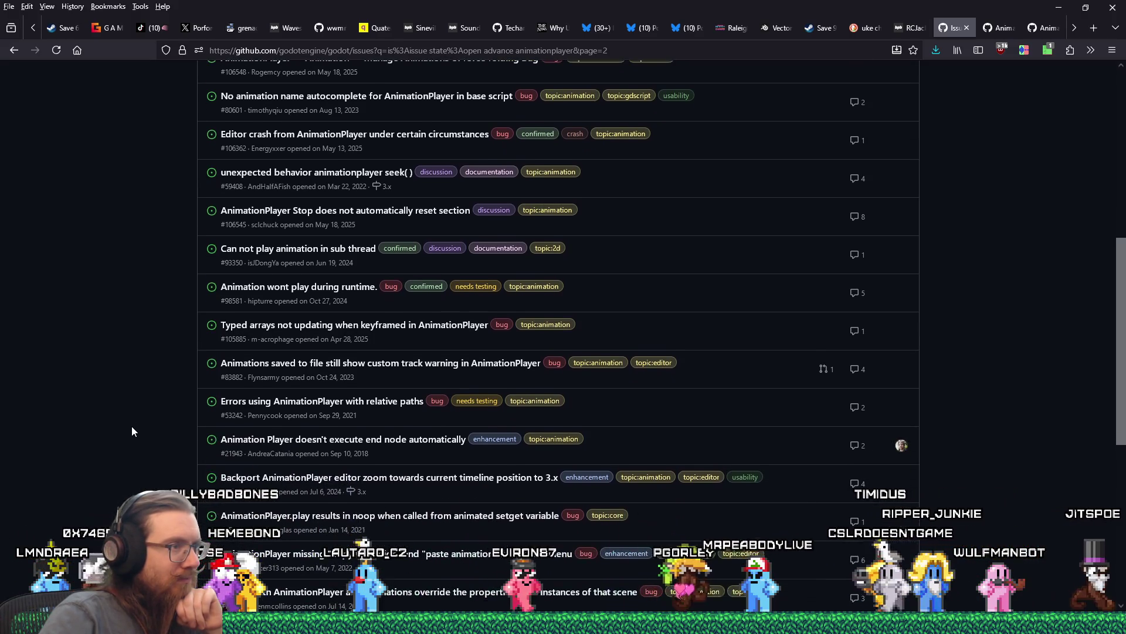
scroll(132, 426, "down", 2)
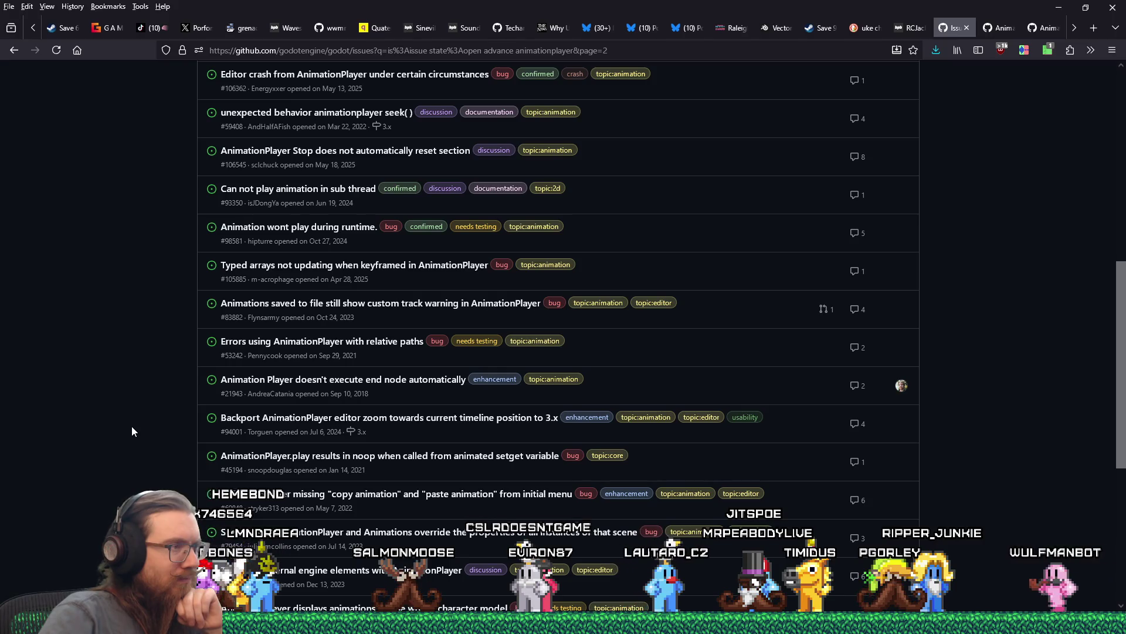
scroll(132, 432, "down", 1)
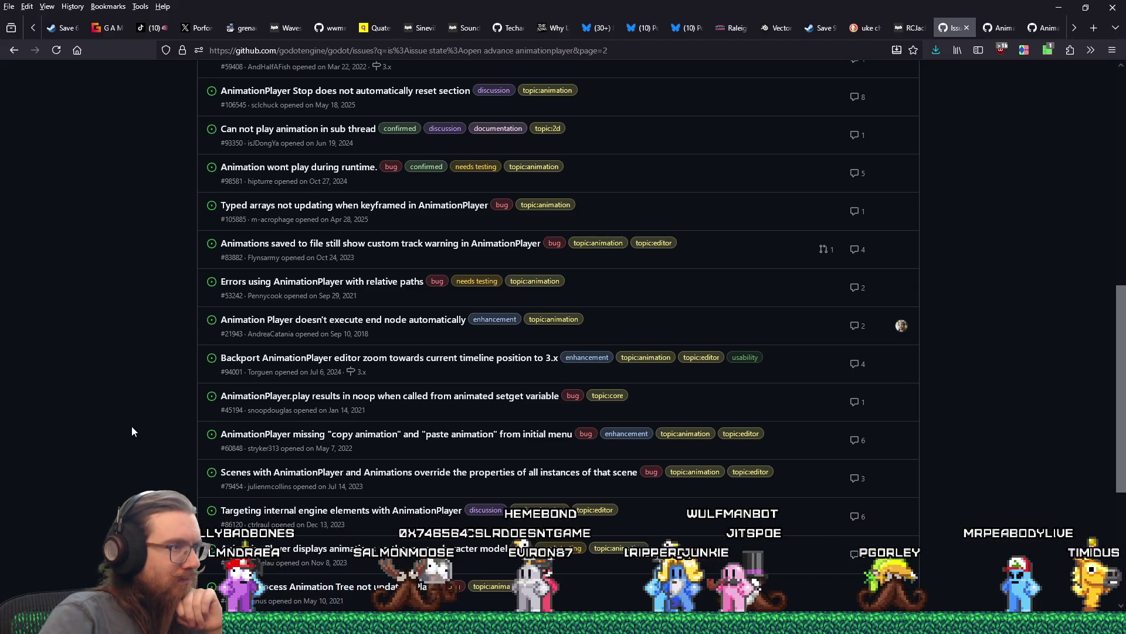
scroll(132, 431, "down", 1)
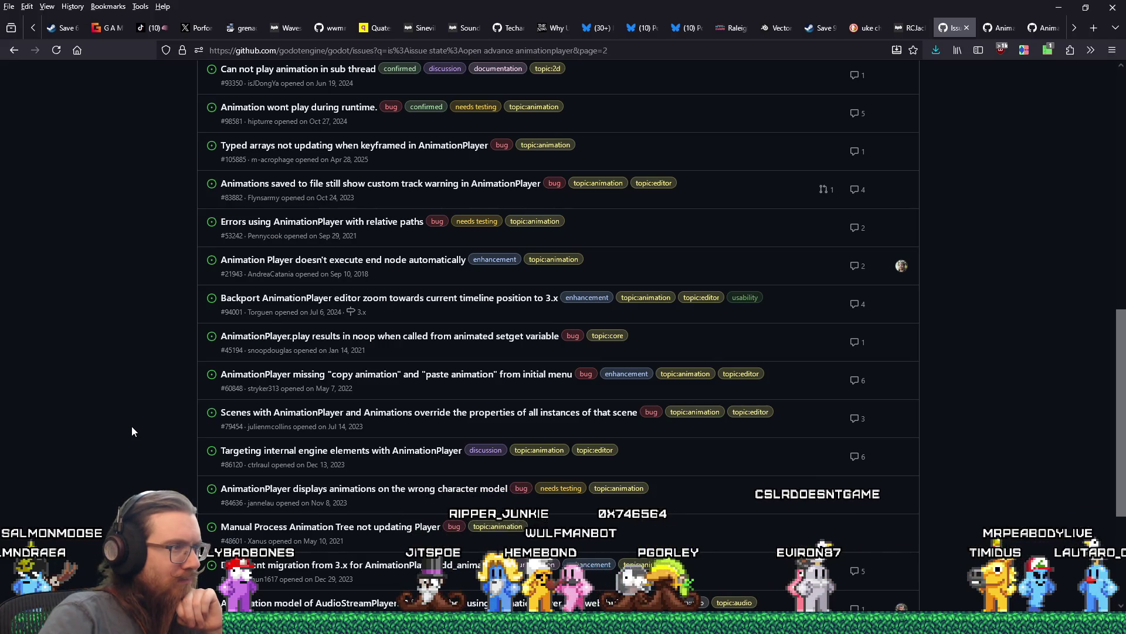
scroll(131, 427, "down", 2)
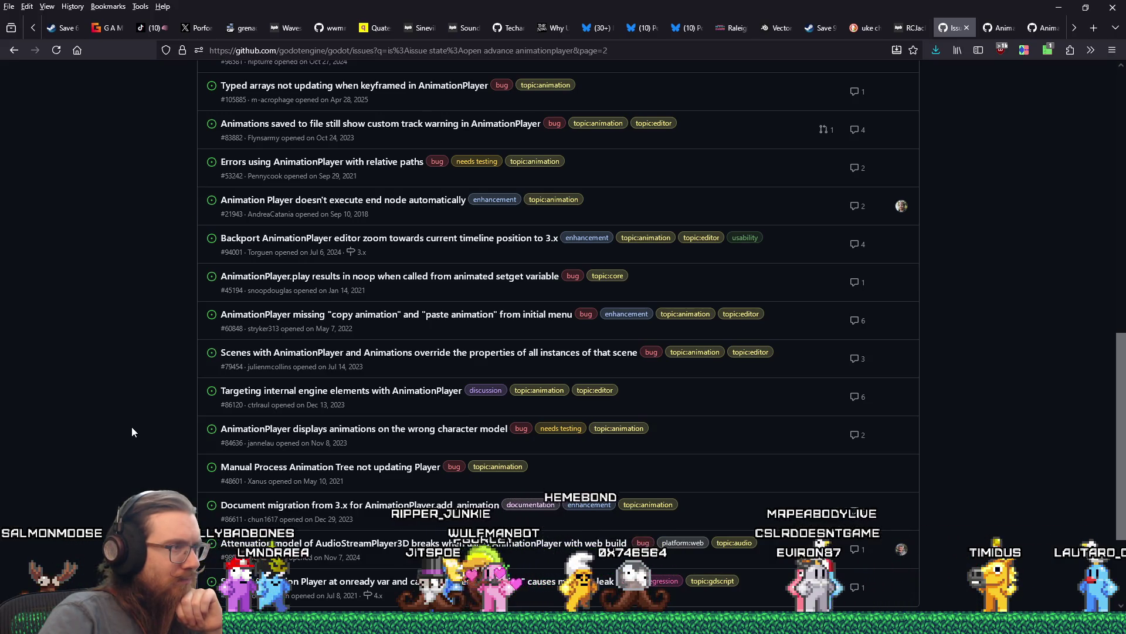
scroll(132, 428, "down", 2)
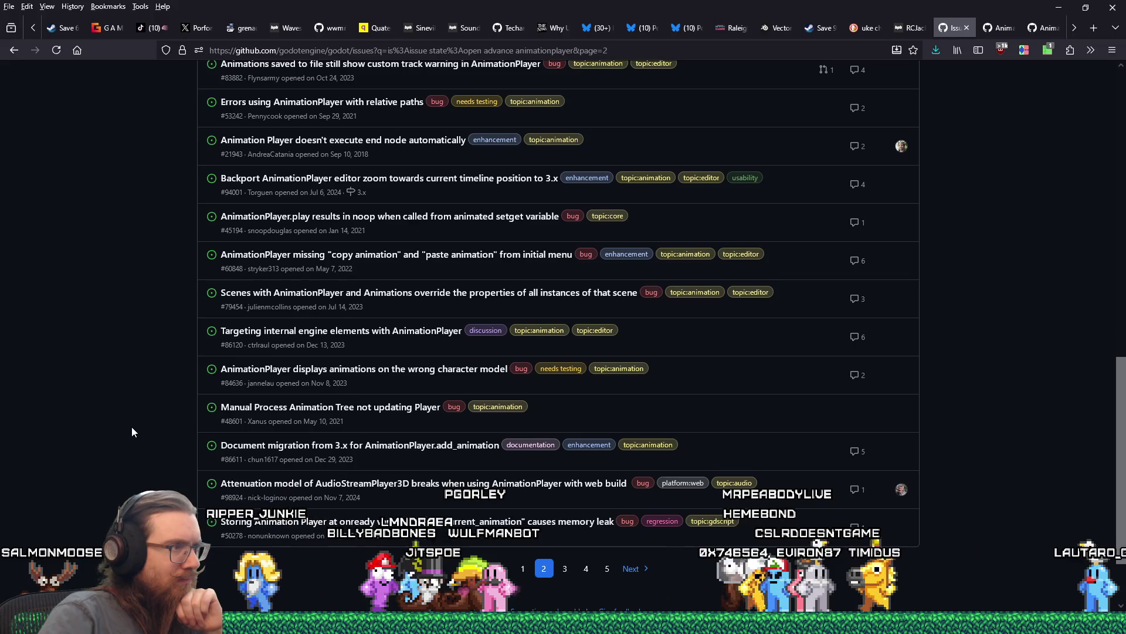